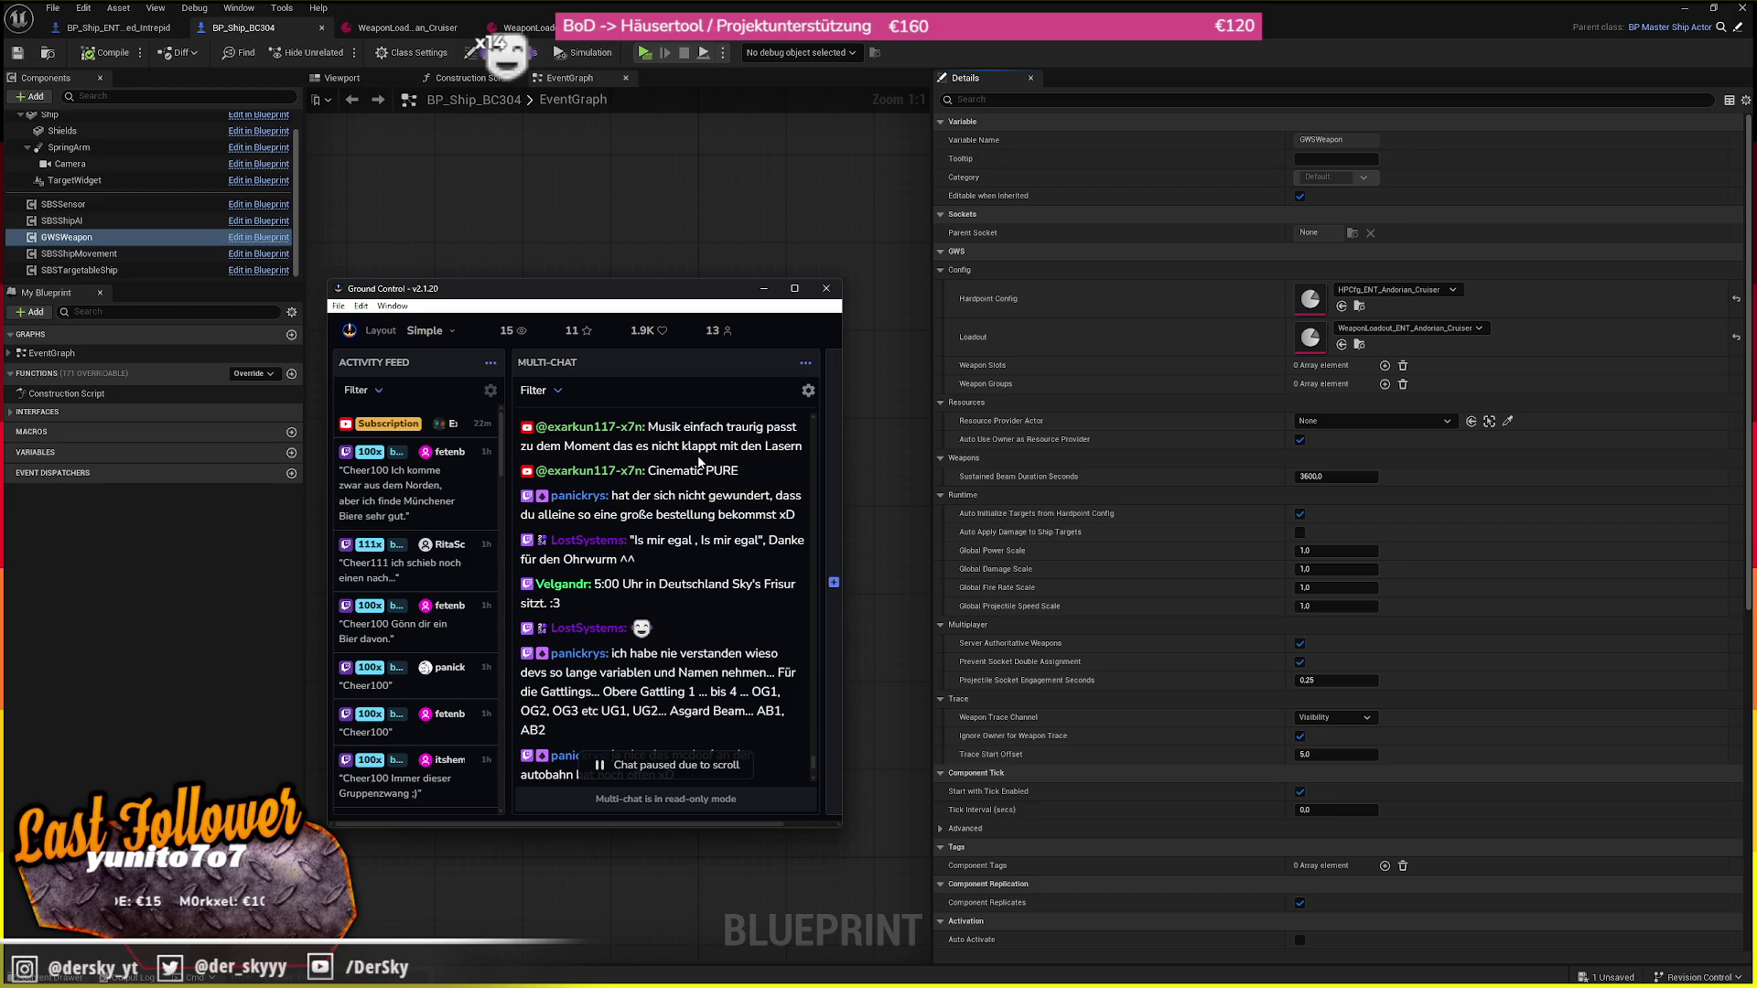
Scroll through the stream chat window
{"action": "scroll", "coordinate": [699, 462], "scroll_direction": "down", "scroll_amount": 1}
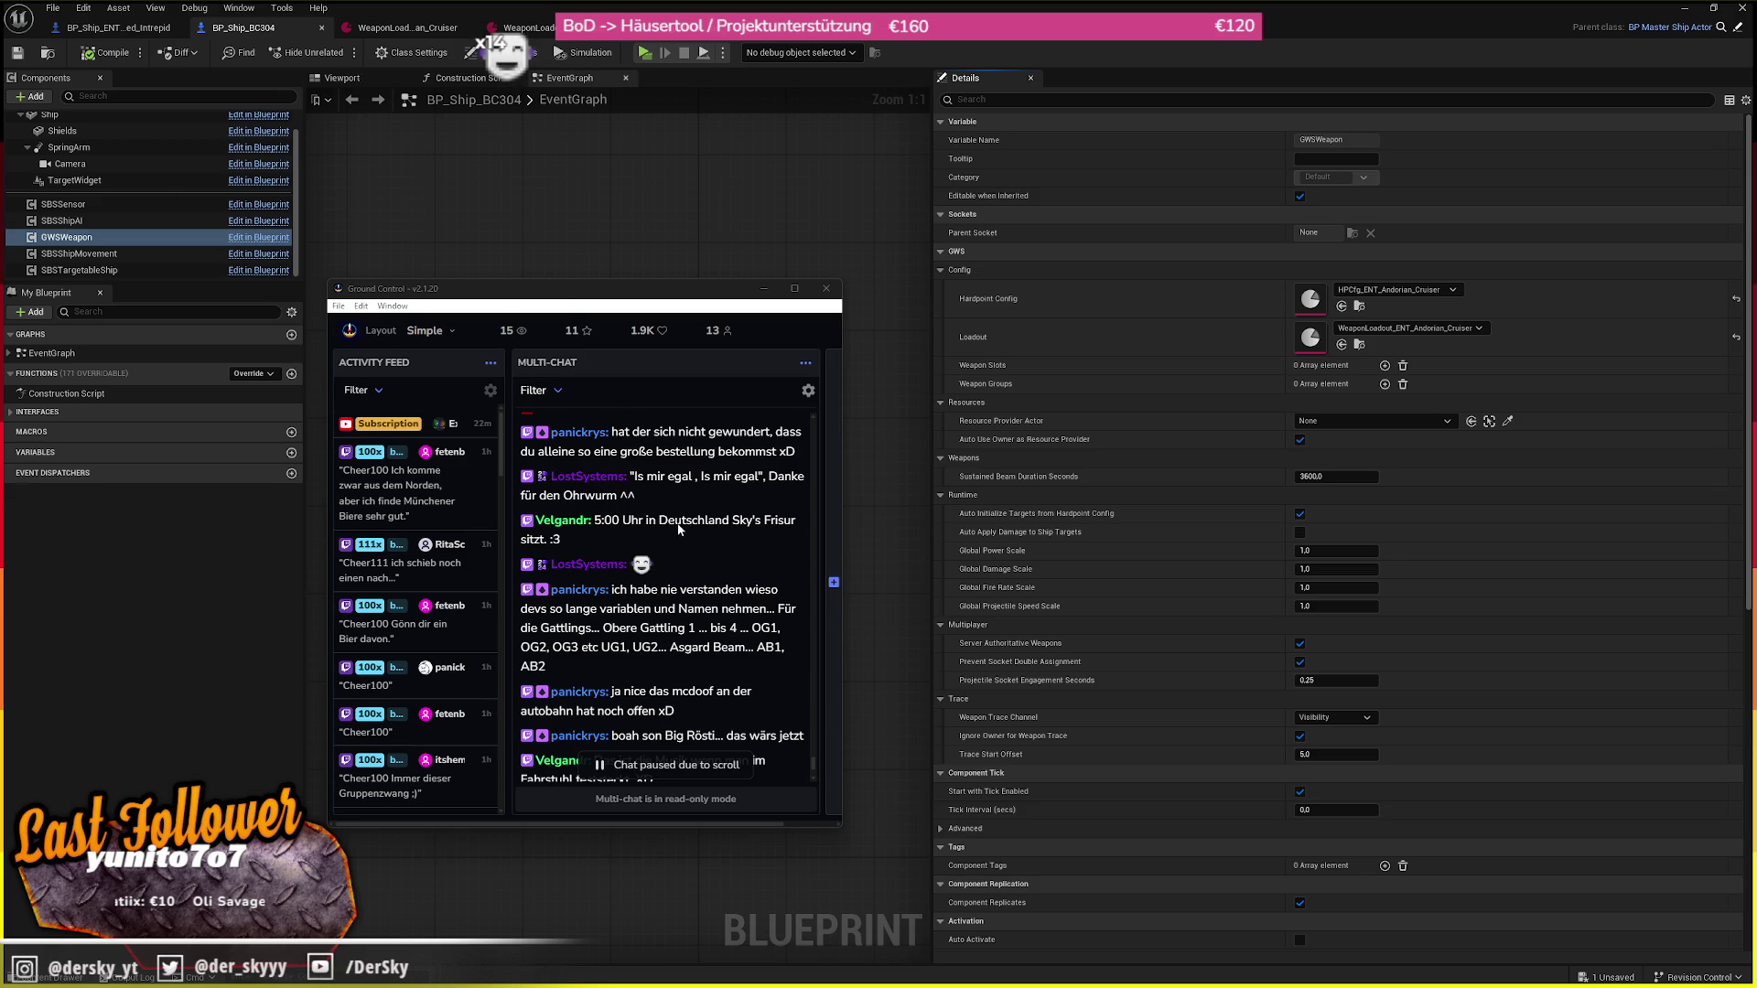
{"action": "left_click", "coordinate": [665, 464]}
{"action": "scroll", "coordinate": [677, 472], "scroll_direction": "down", "scroll_amount": 2}
{"action": "scroll", "coordinate": [680, 477], "scroll_direction": "down", "scroll_amount": 1}
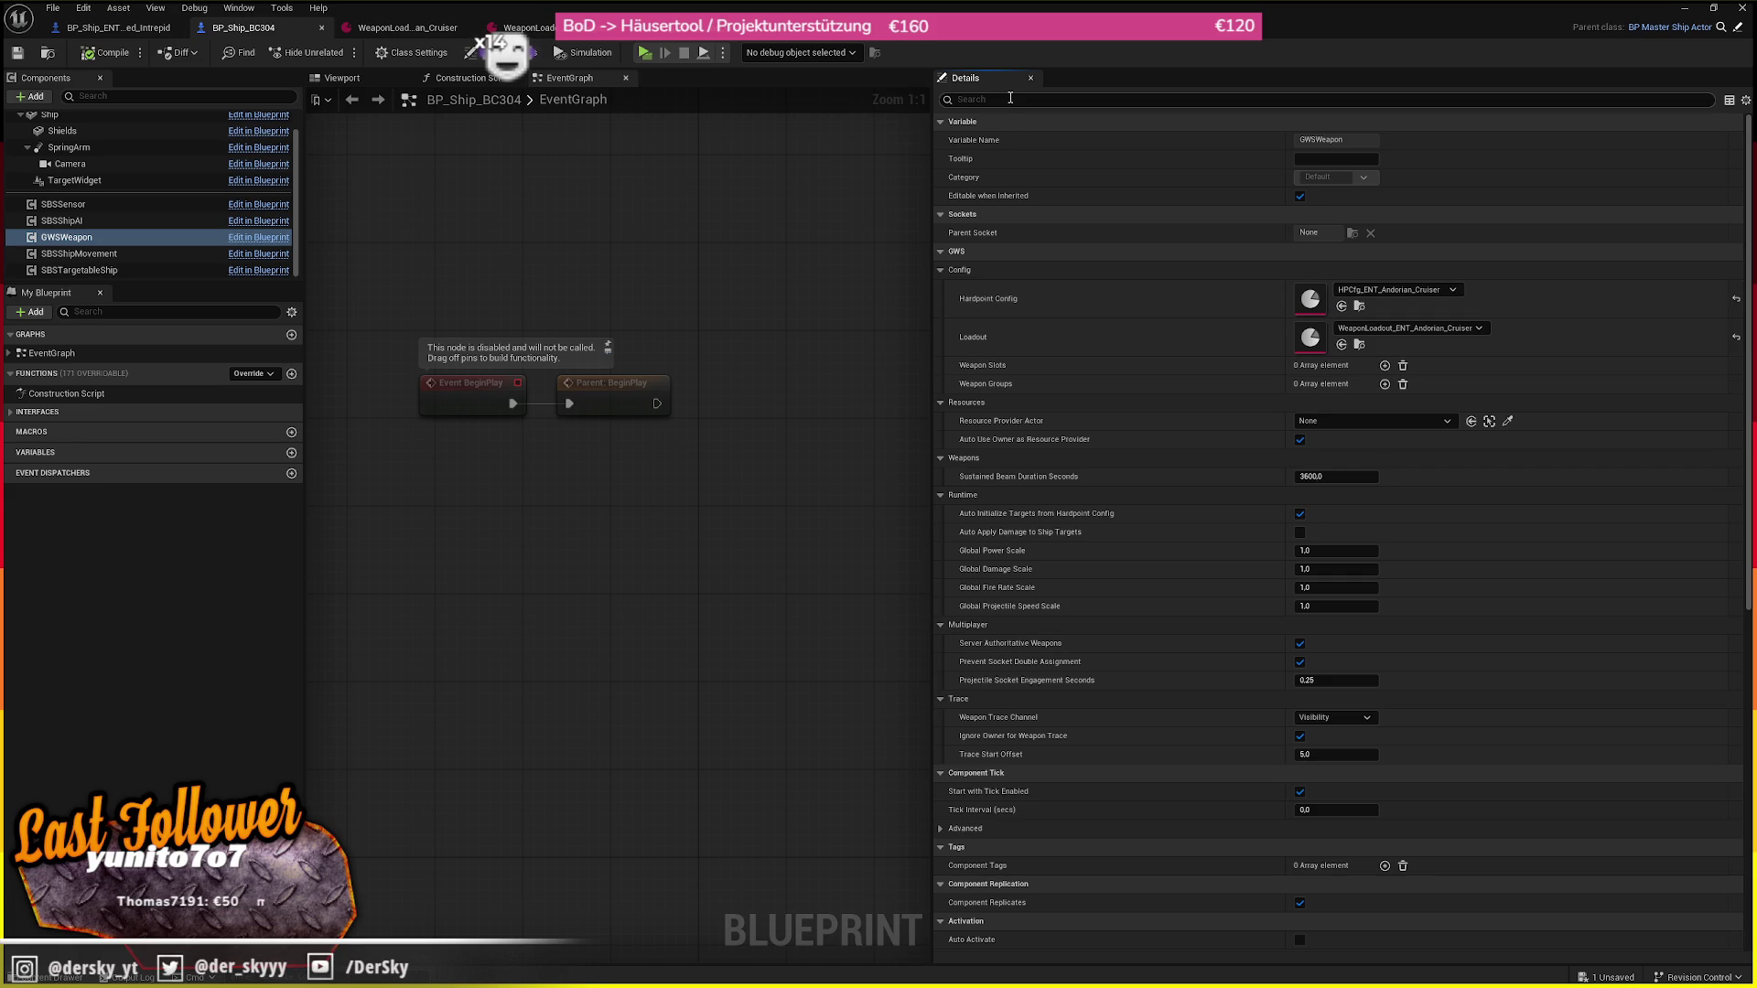
Play-test the BC304: jump, target the bot, fire missiles, set quarter throttle, then stop
{"action": "left_click", "coordinate": [644, 52]}
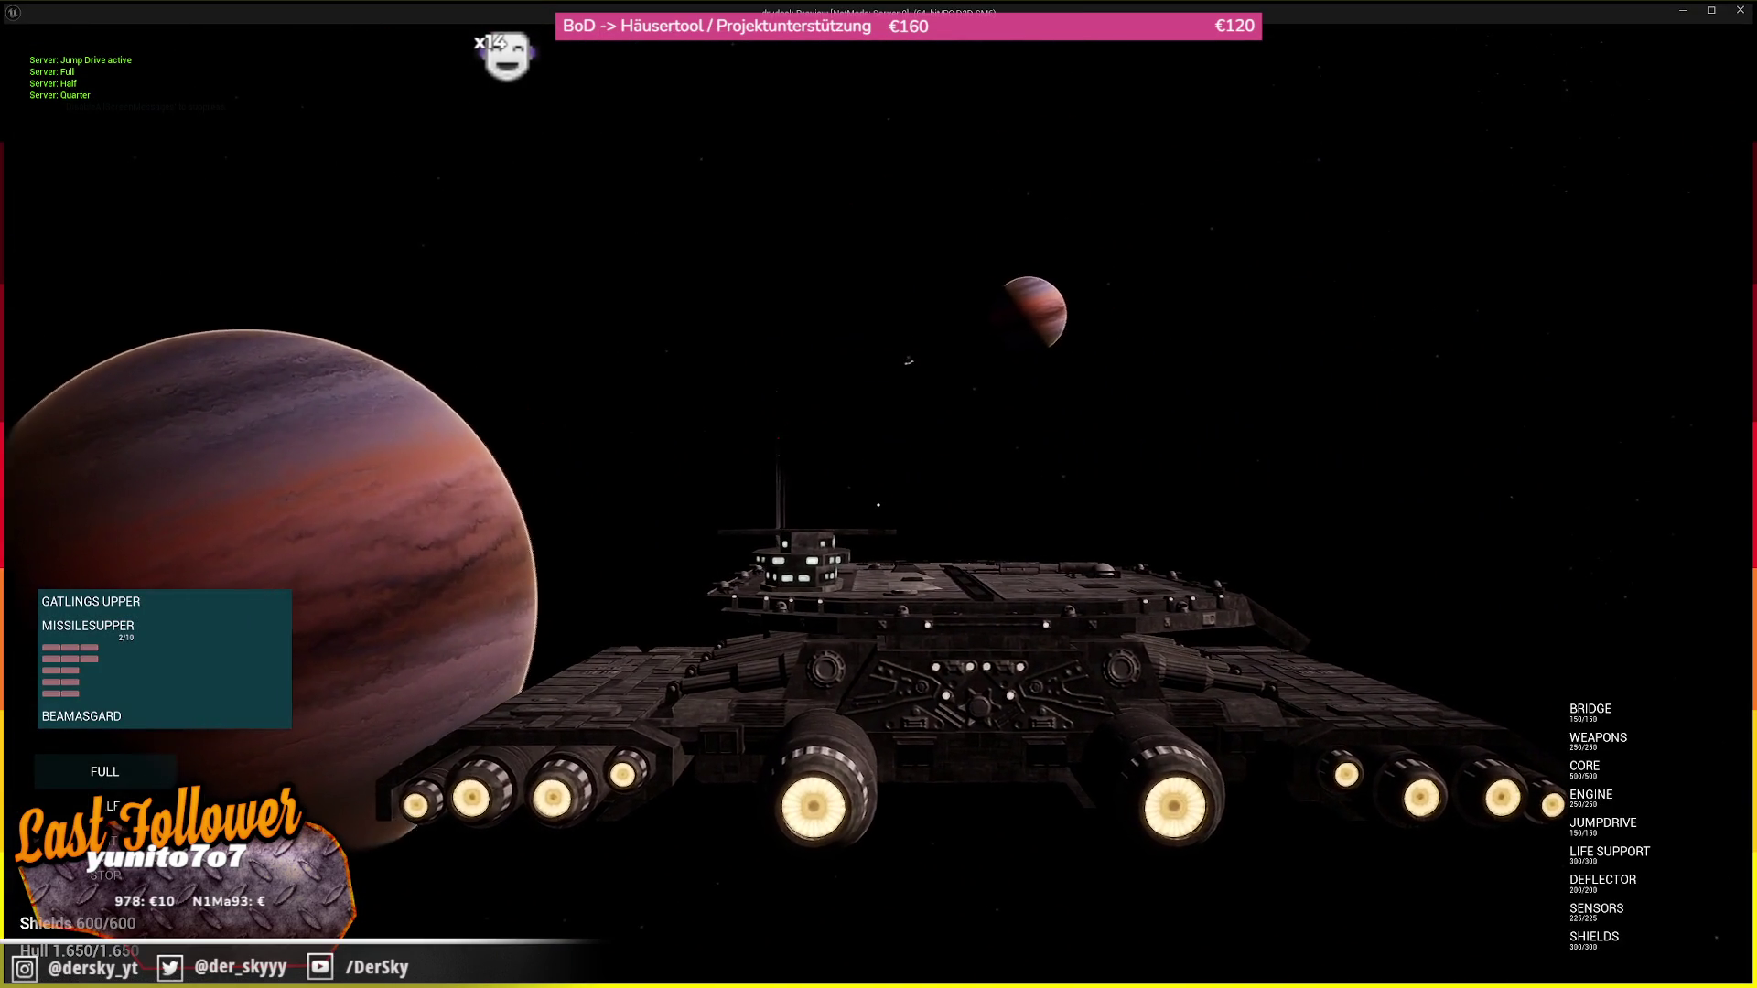
{"action": "key", "text": "j"}
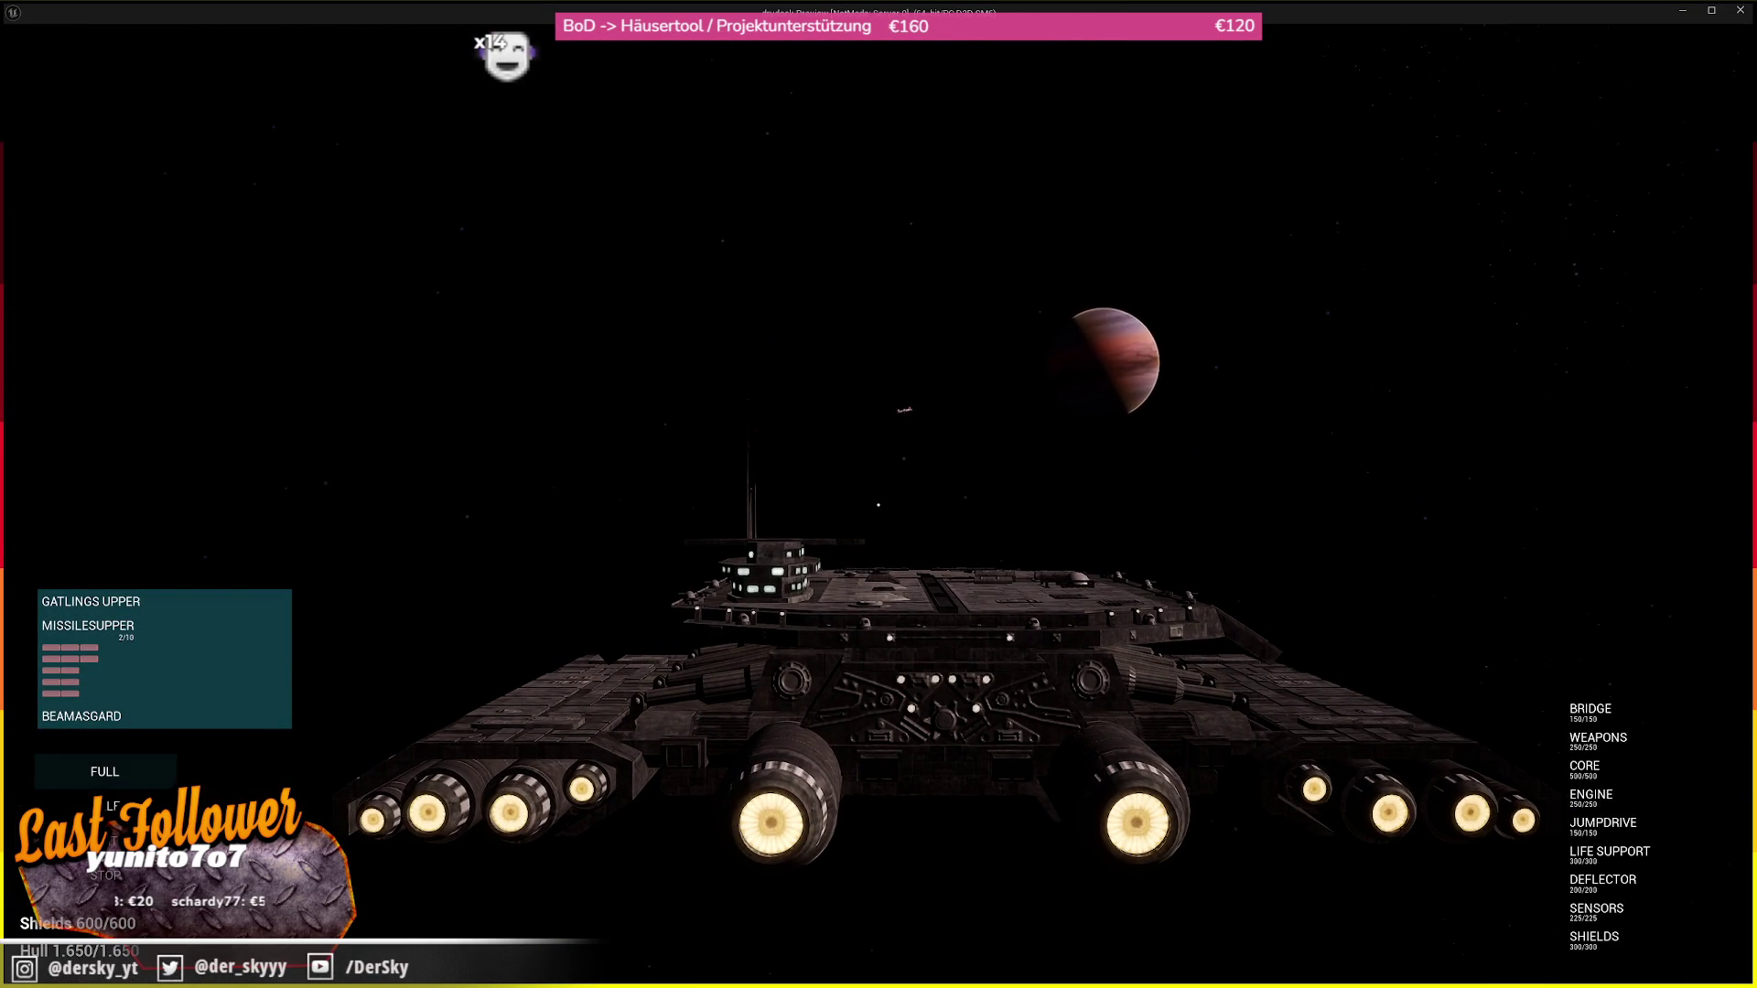
{"action": "key", "text": "t"}
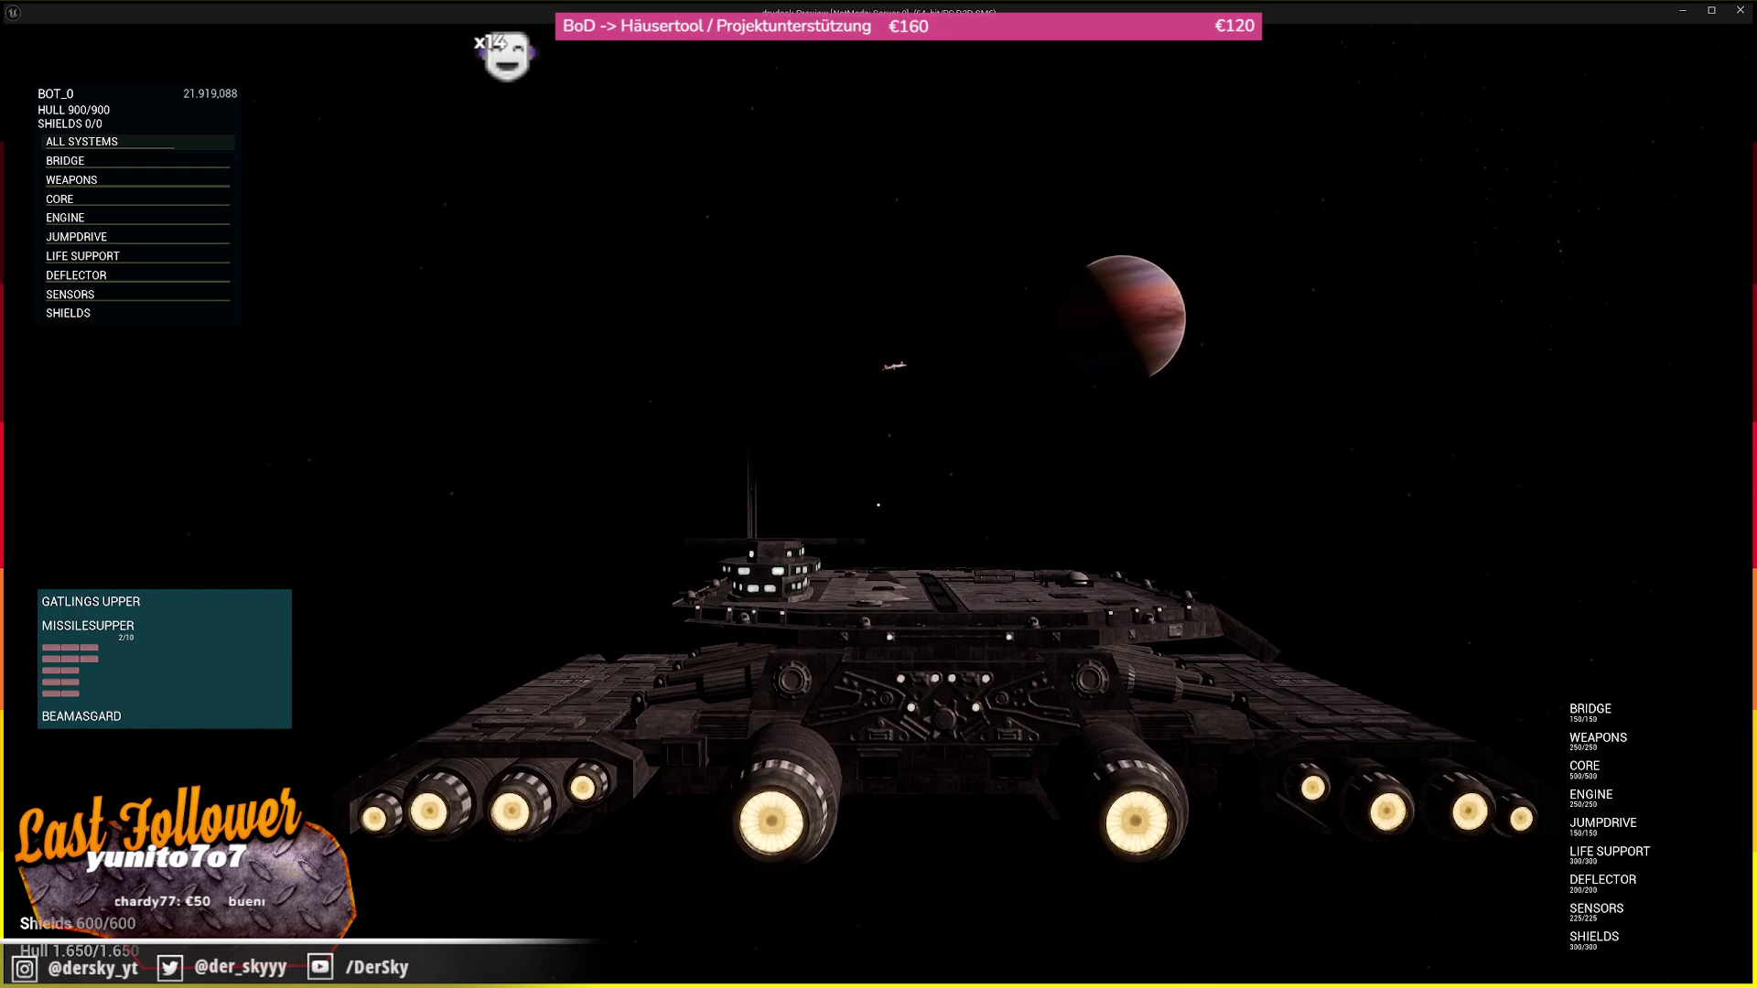
{"action": "key", "text": "0"}
{"action": "key", "text": "1"}
{"action": "key", "text": "2"}
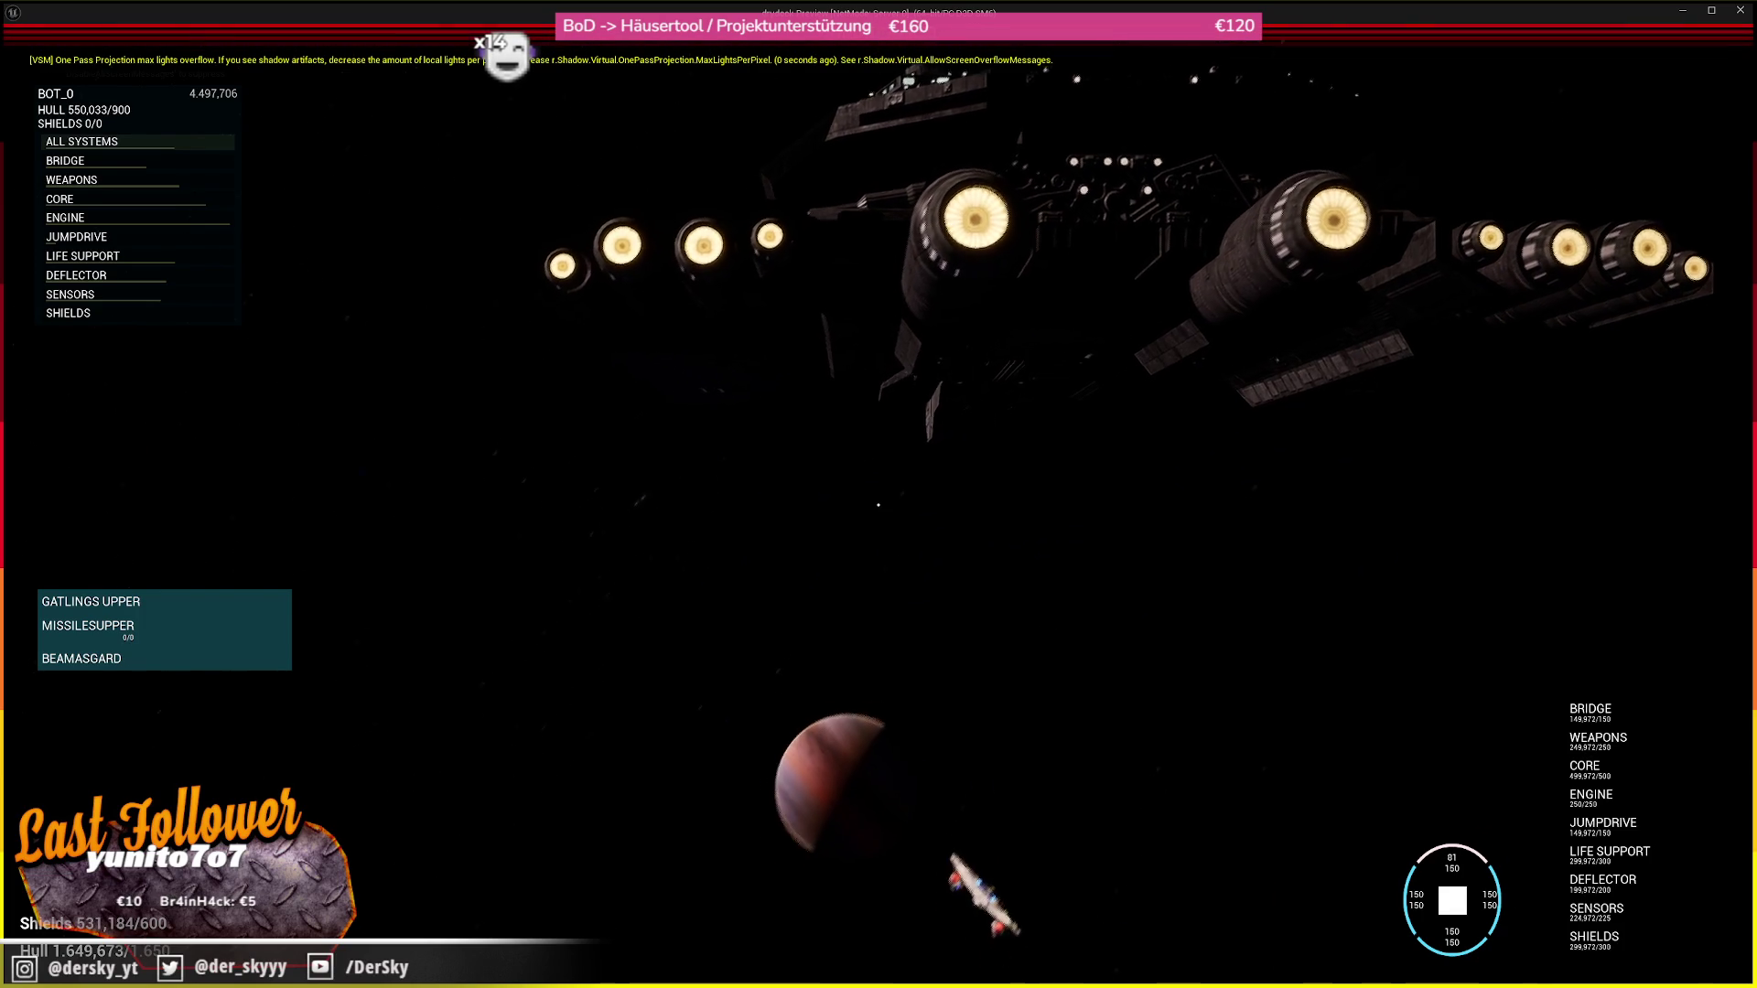
{"action": "key", "text": "w"}
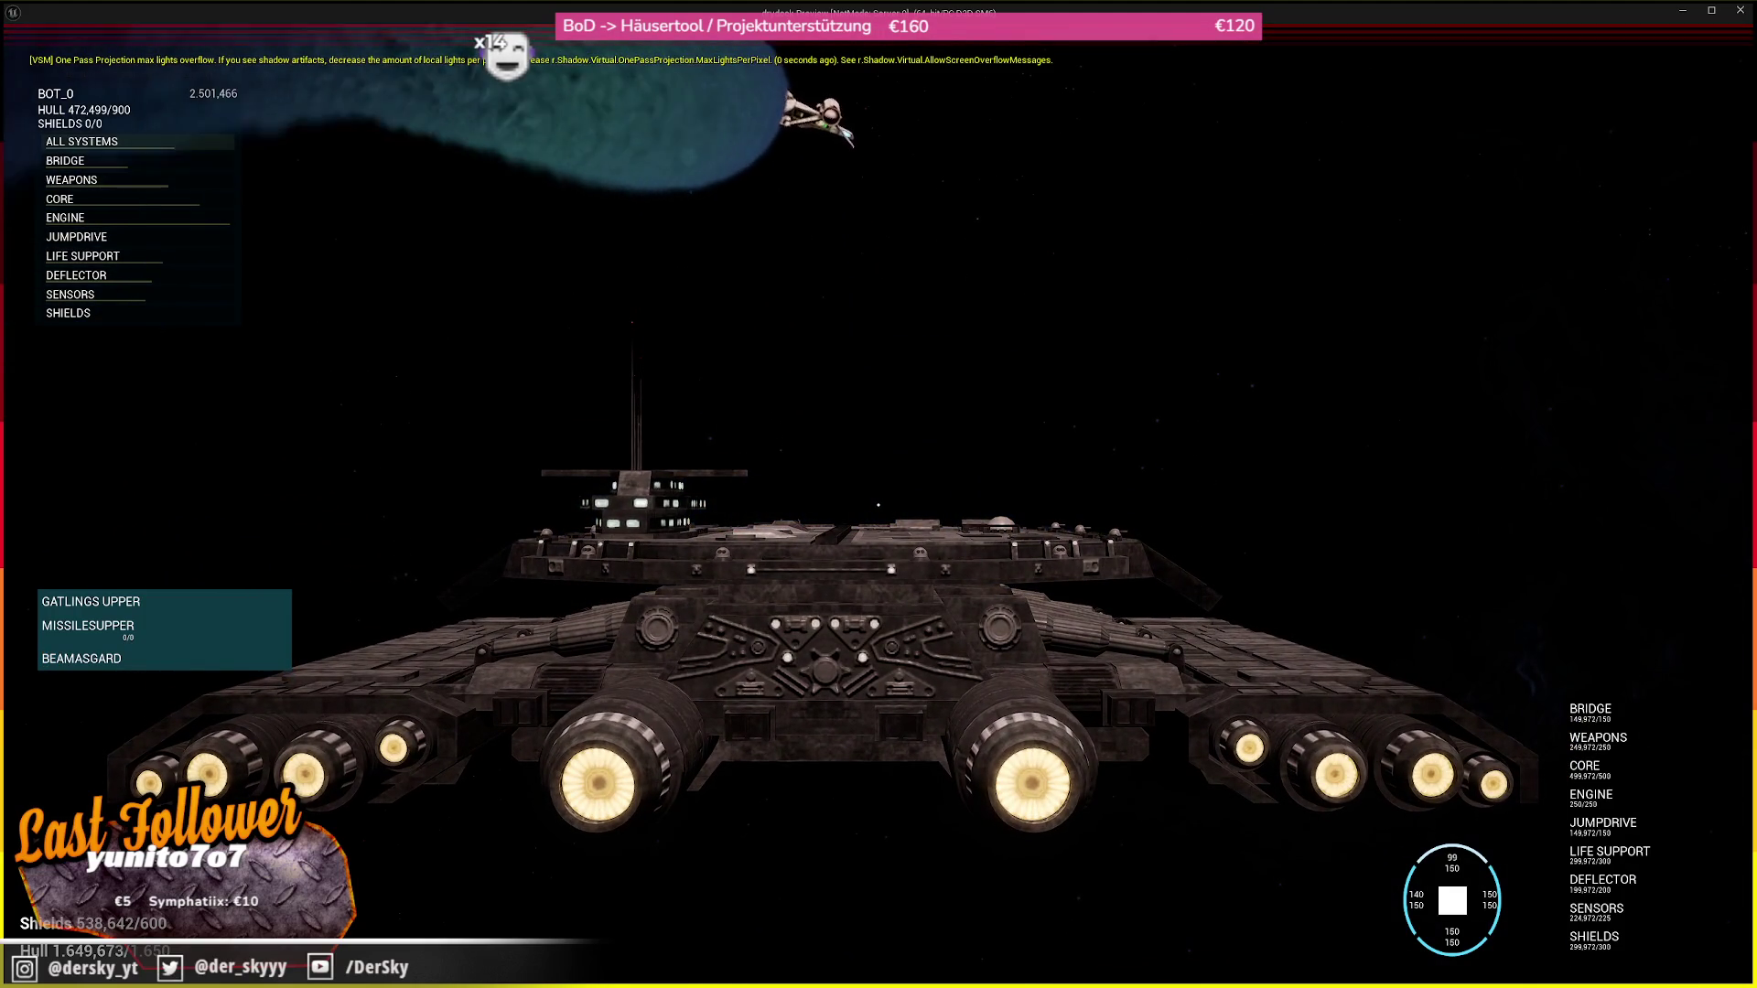
{"action": "key", "text": "Escape"}
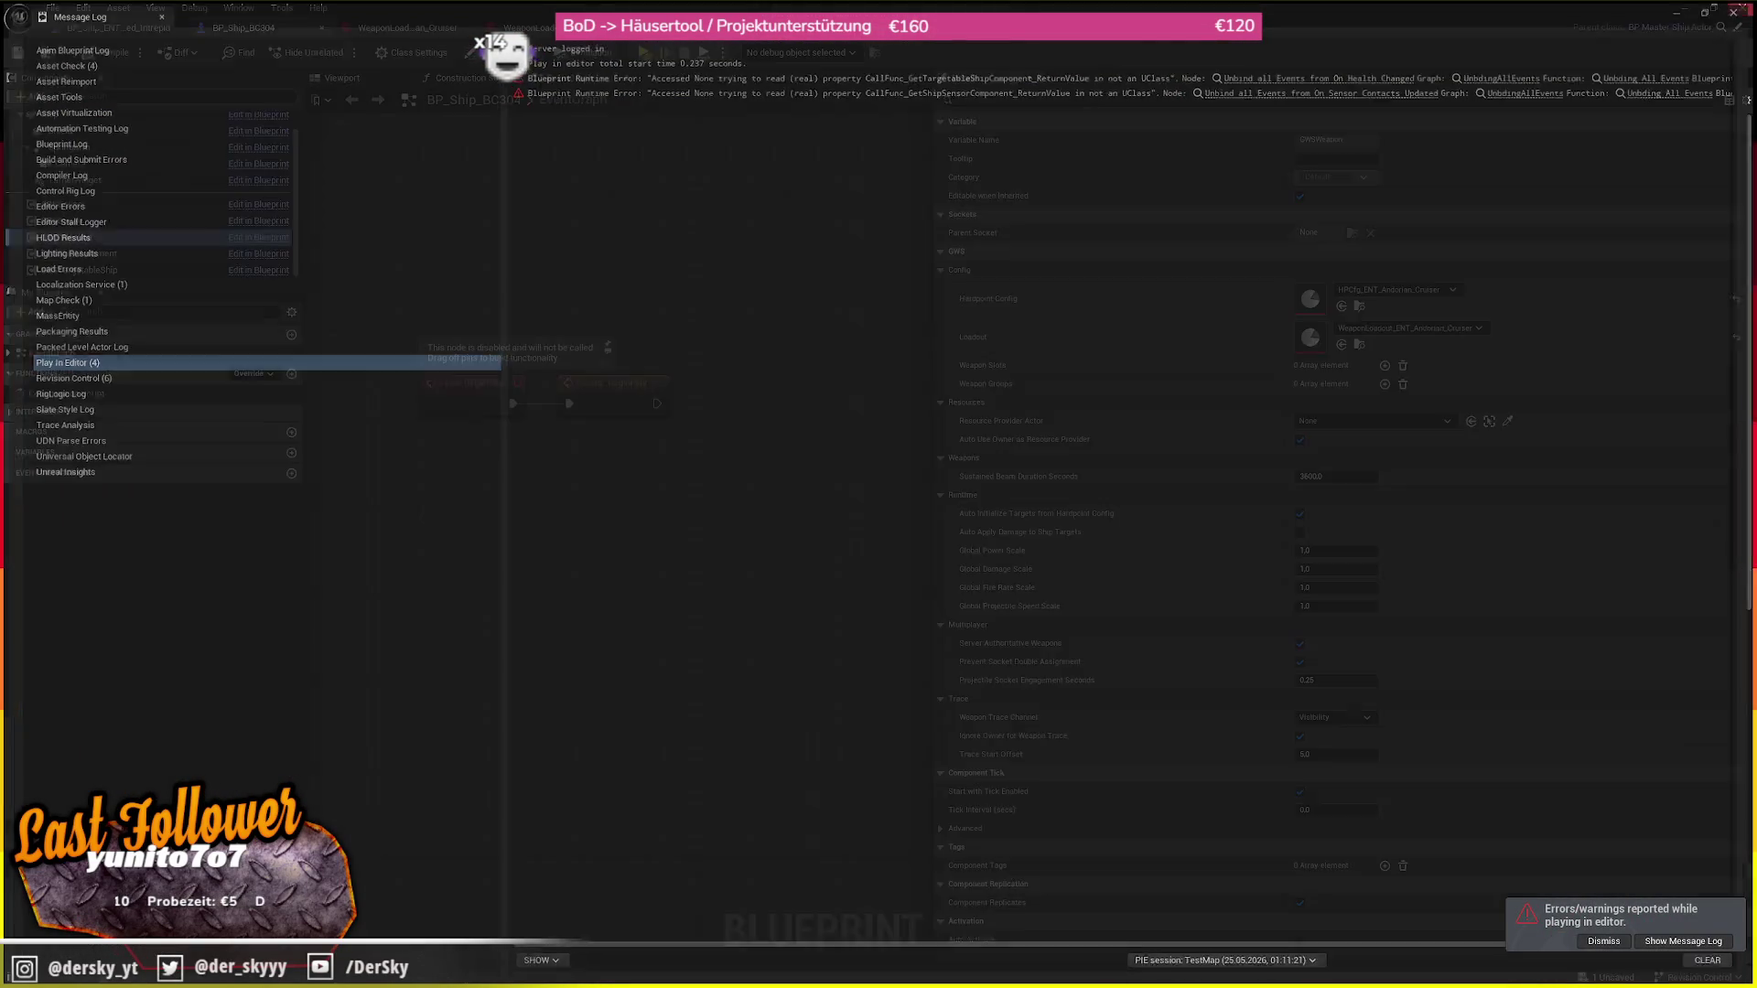
On BP_Ship_BC304, switch the first weapon runtime group's RuntimeType to Ammo
{"action": "left_click", "coordinate": [1743, 8]}
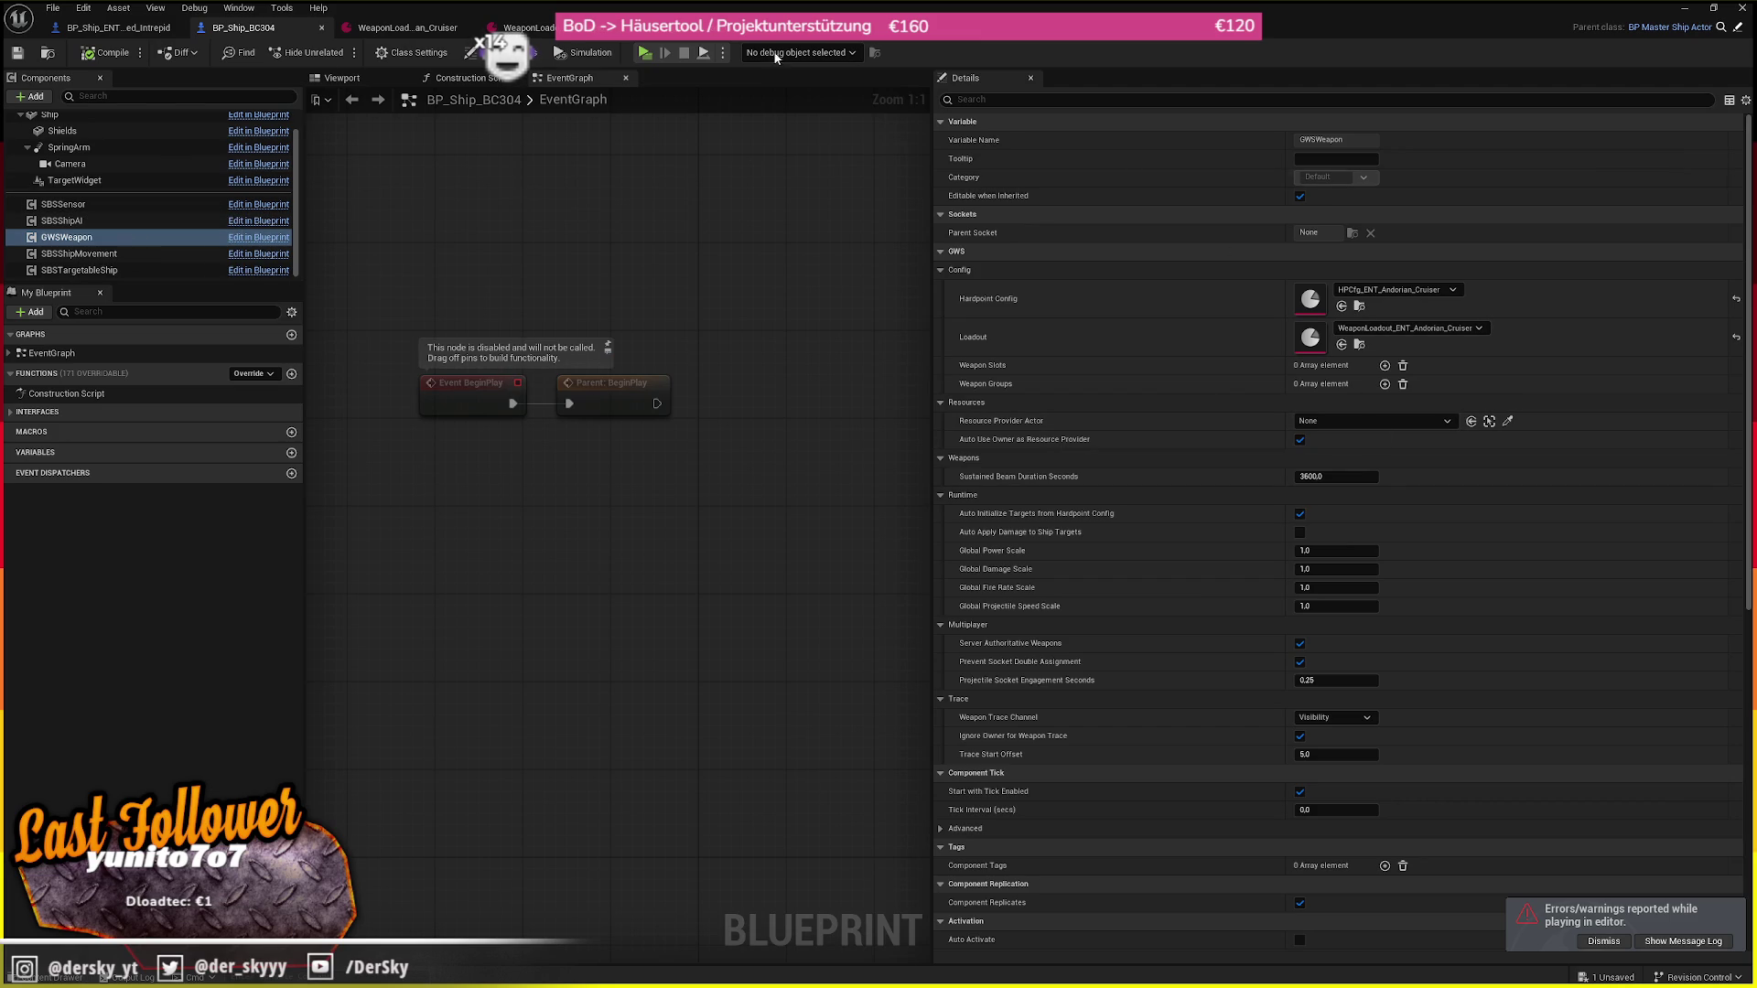
{"action": "left_click", "coordinate": [307, 52]}
{"action": "scroll", "coordinate": [147, 183], "scroll_direction": "up", "scroll_amount": 1}
{"action": "left_click", "coordinate": [64, 119]}
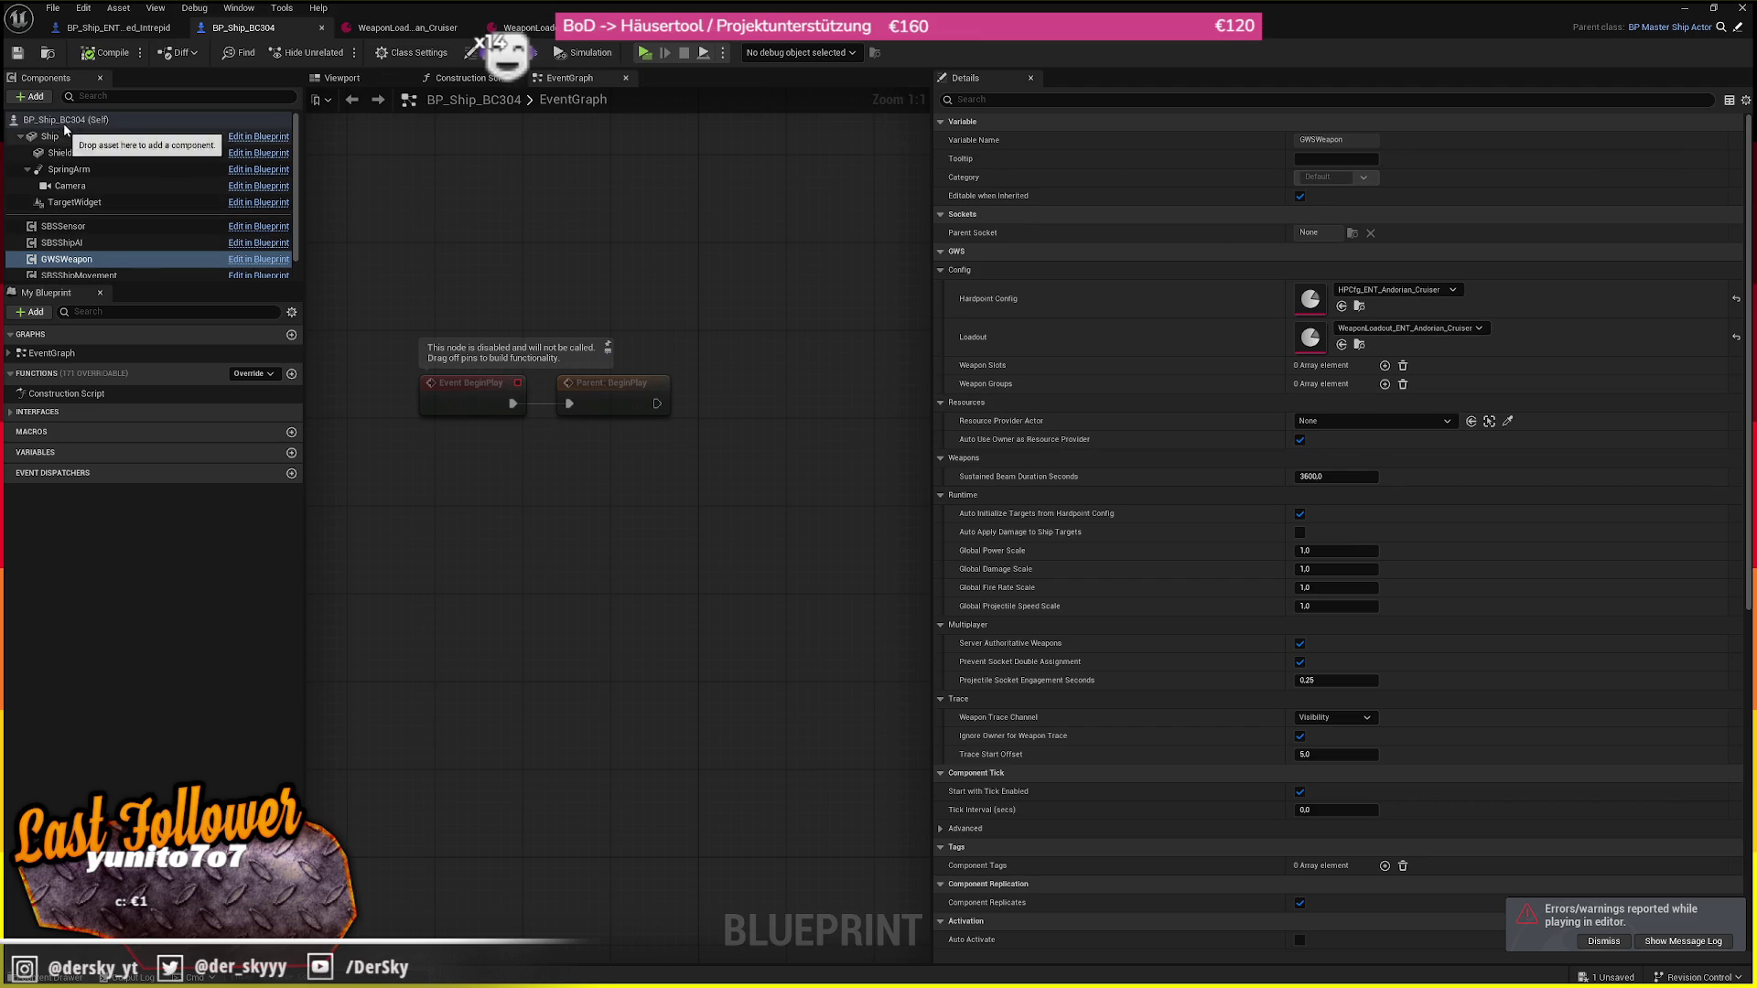
{"action": "left_click", "coordinate": [1042, 326]}
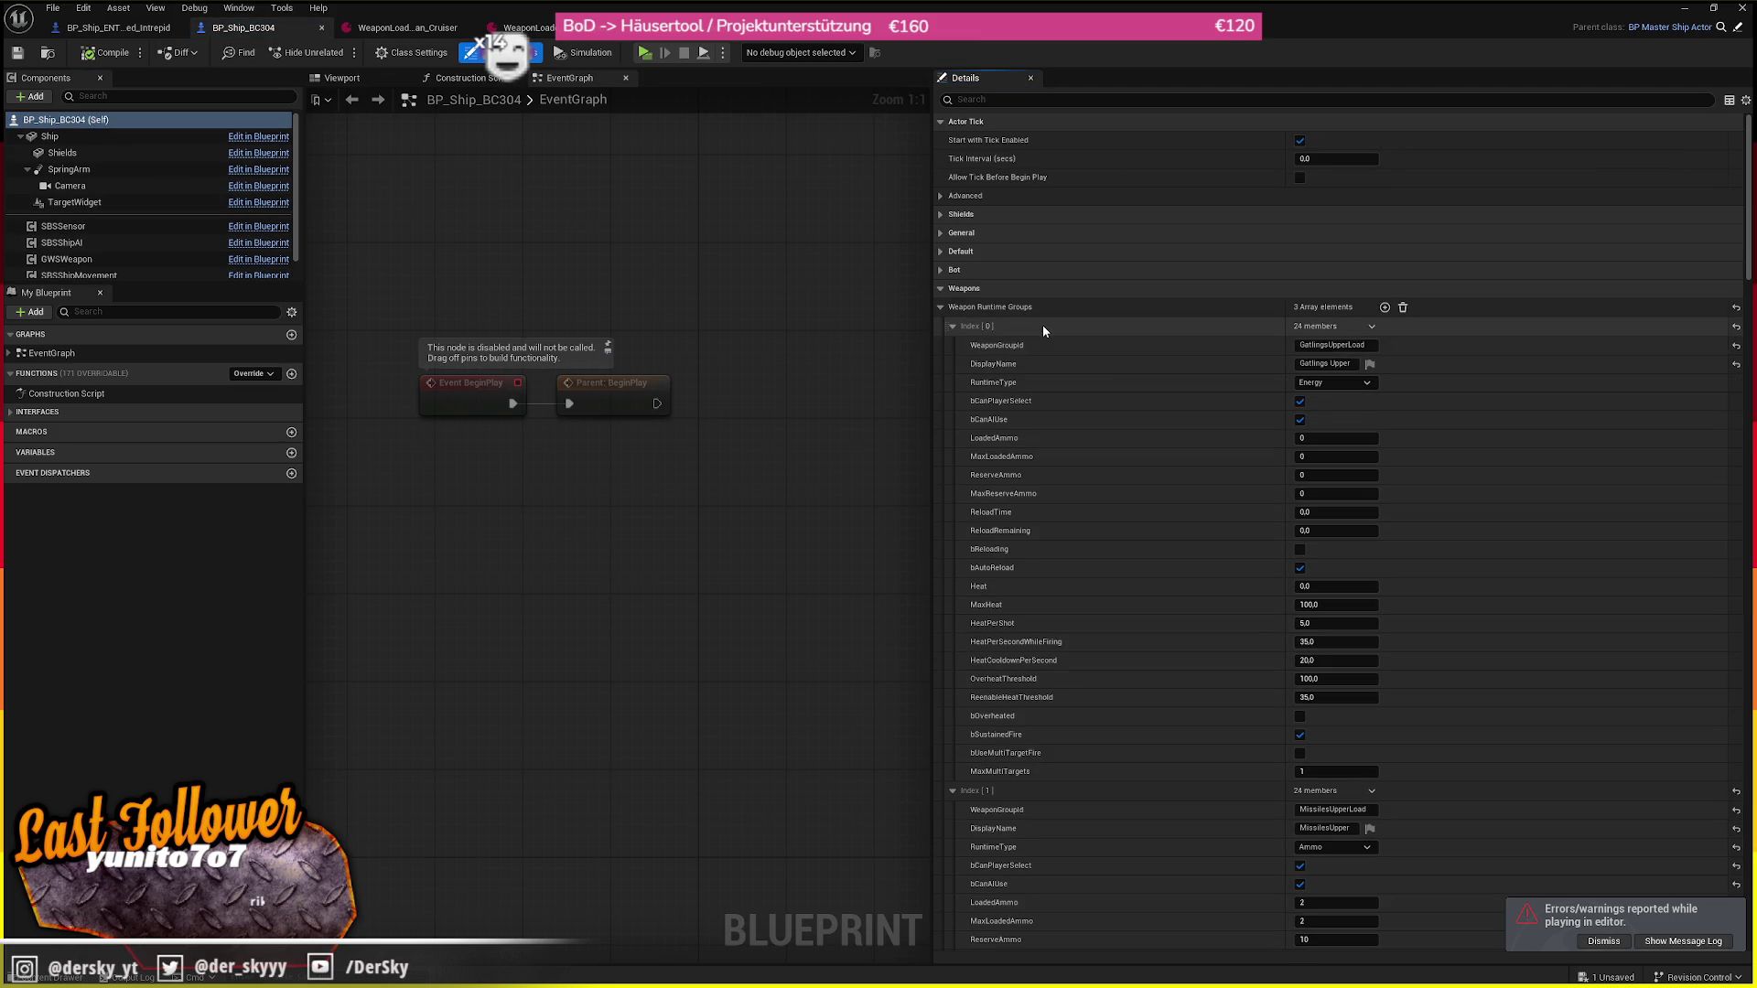
{"action": "left_click", "coordinate": [1336, 382]}
{"action": "left_click", "coordinate": [1311, 409]}
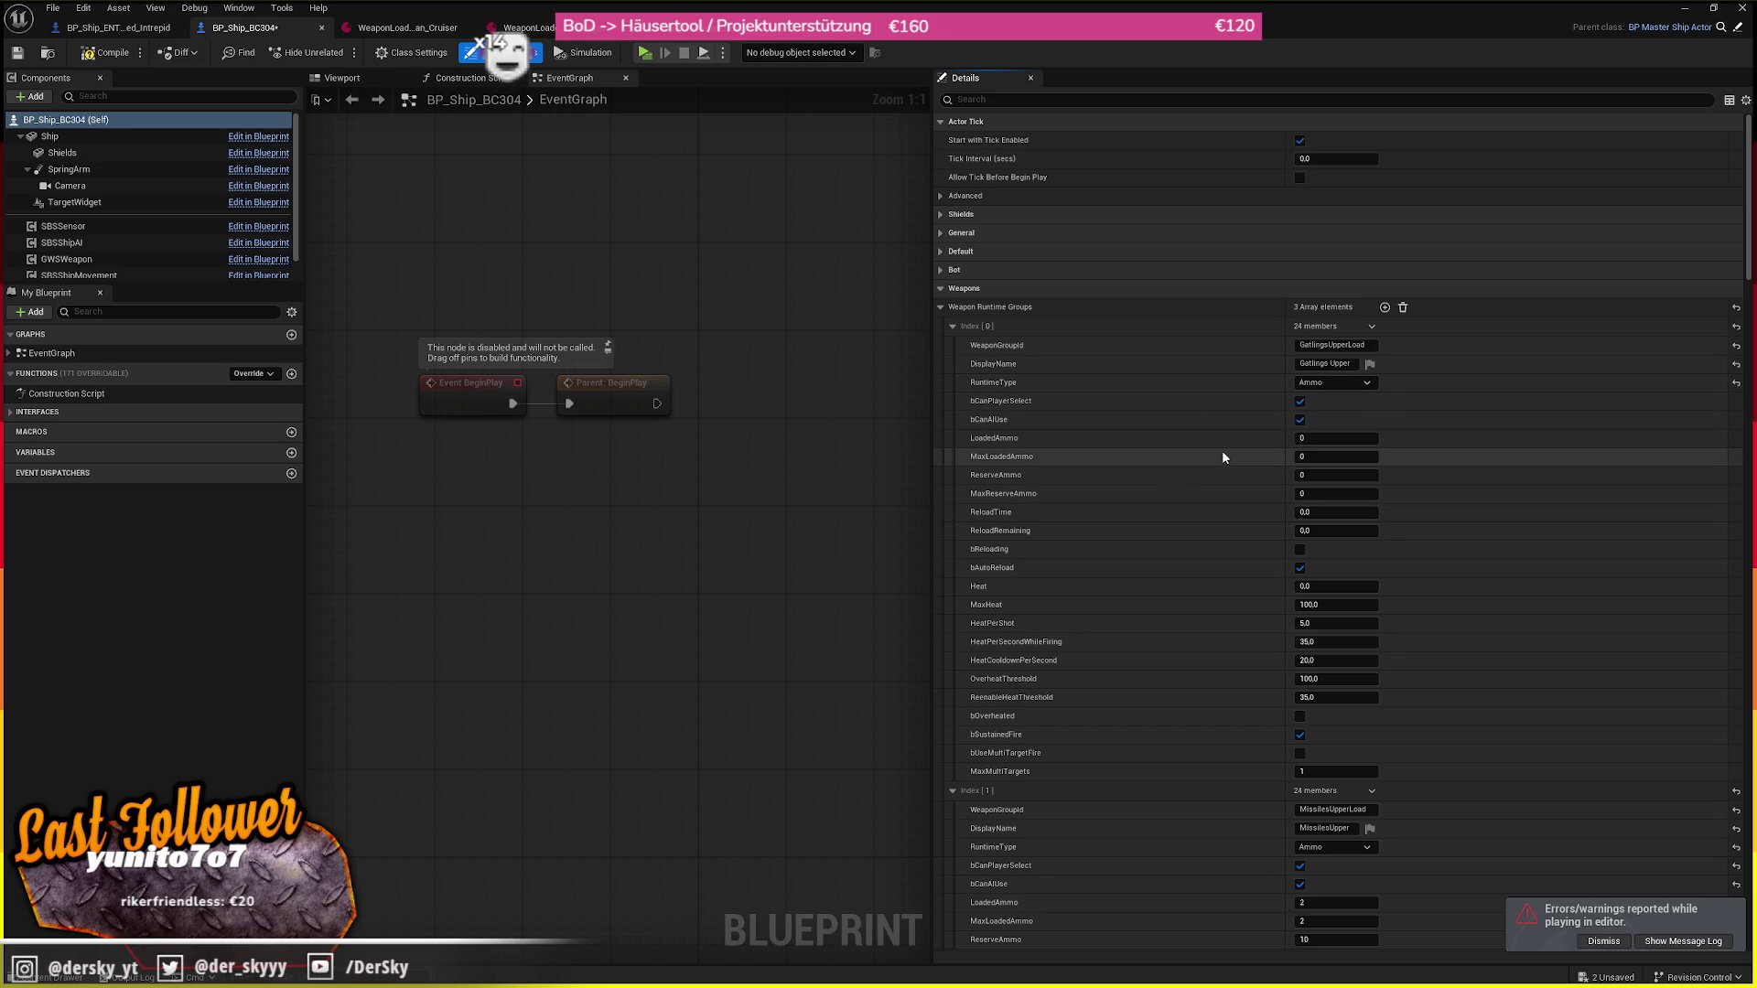
Give the group 200 loaded ammo and 20000 reserve and max reserve ammo
{"action": "left_click", "coordinate": [1327, 438]}
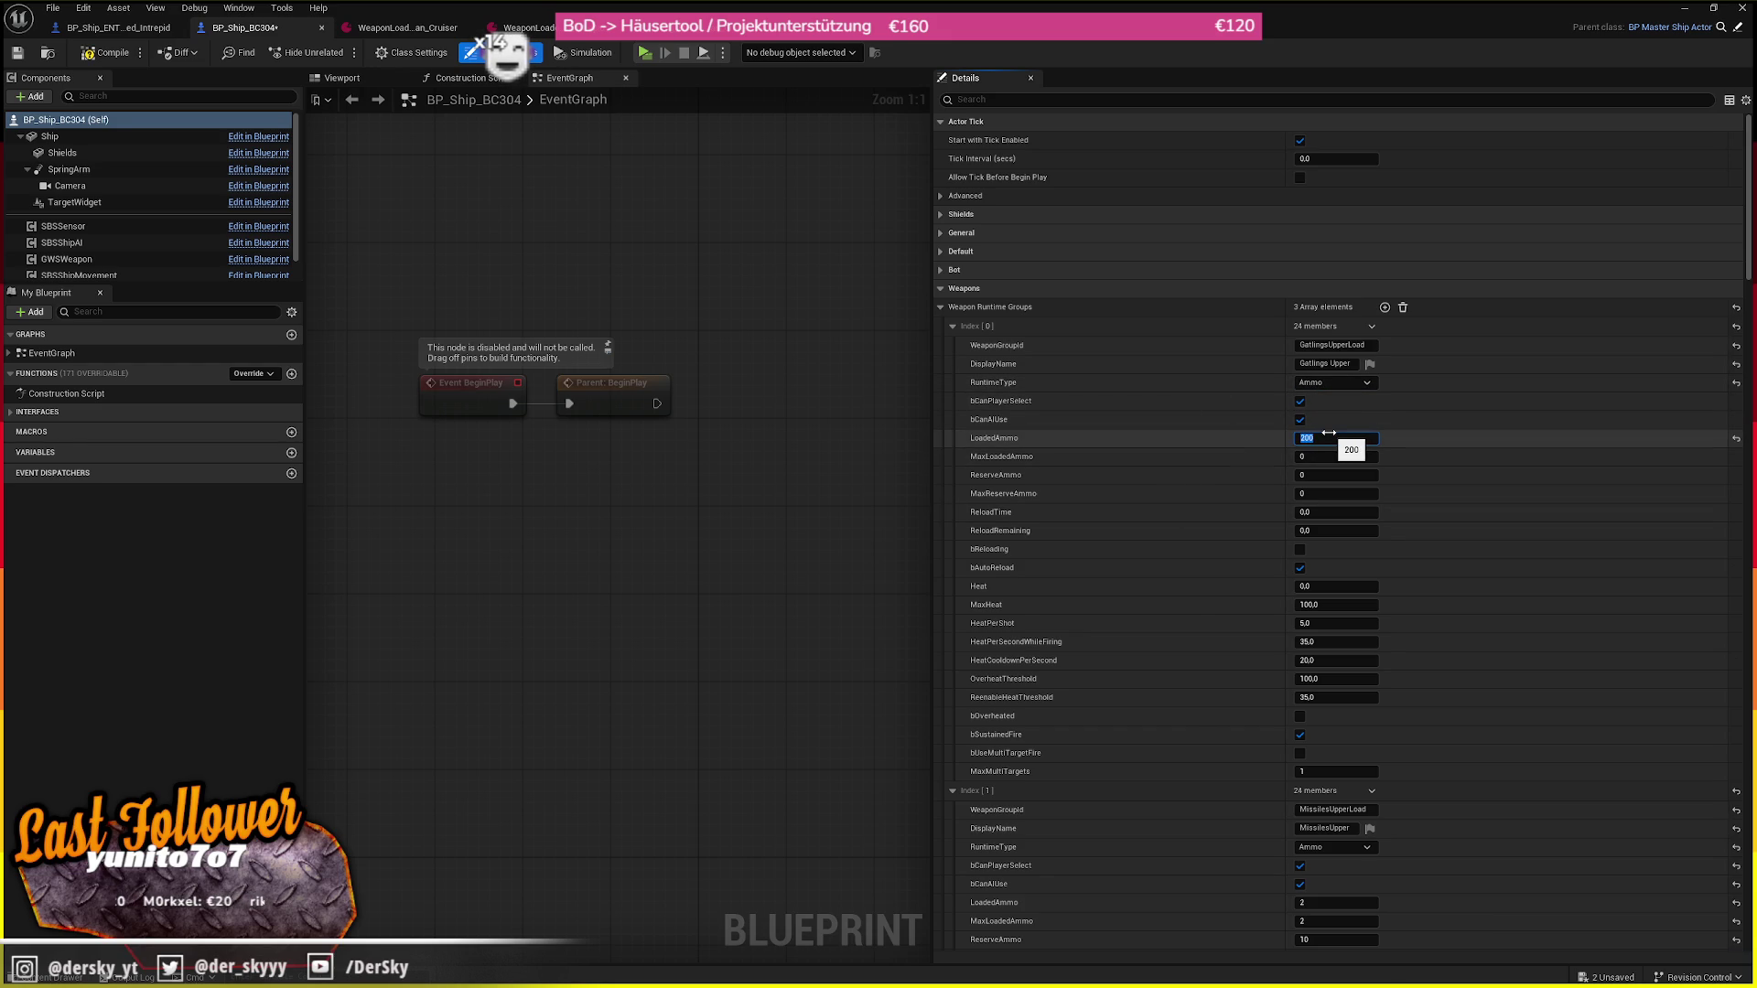
{"action": "type", "text": "200"}
{"action": "key", "text": "Tab"}
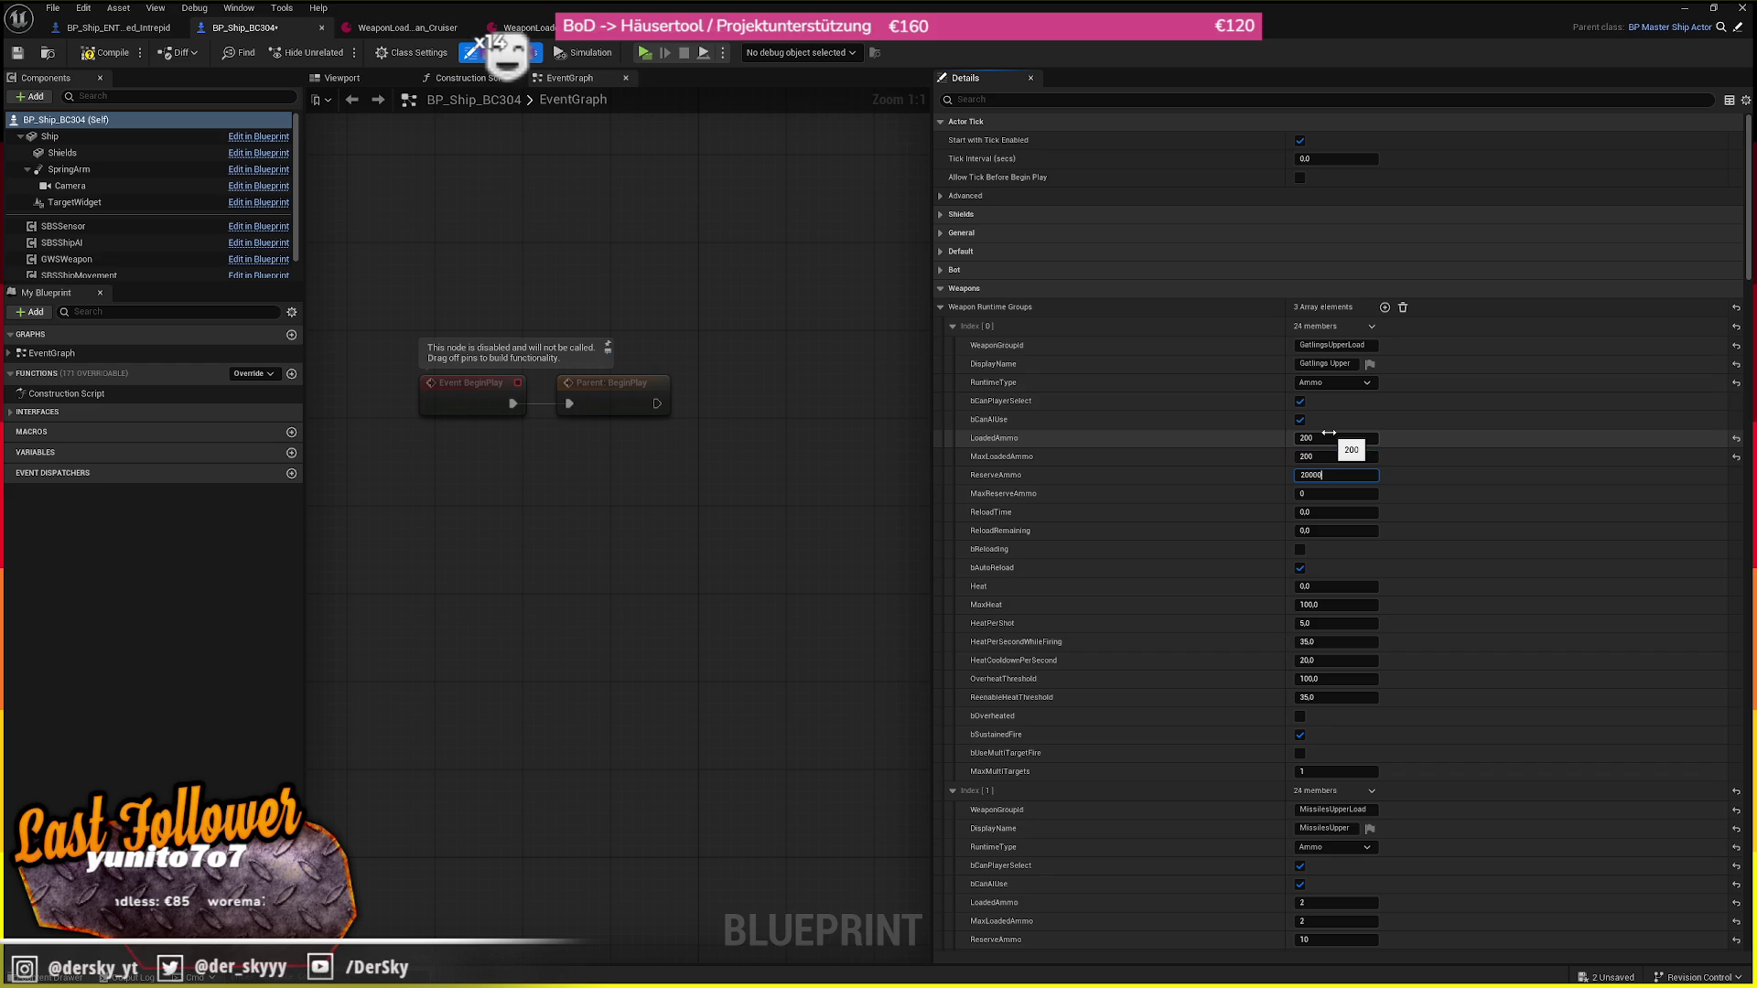
{"action": "key", "text": "Tab"}
{"action": "type", "text": "20000"}
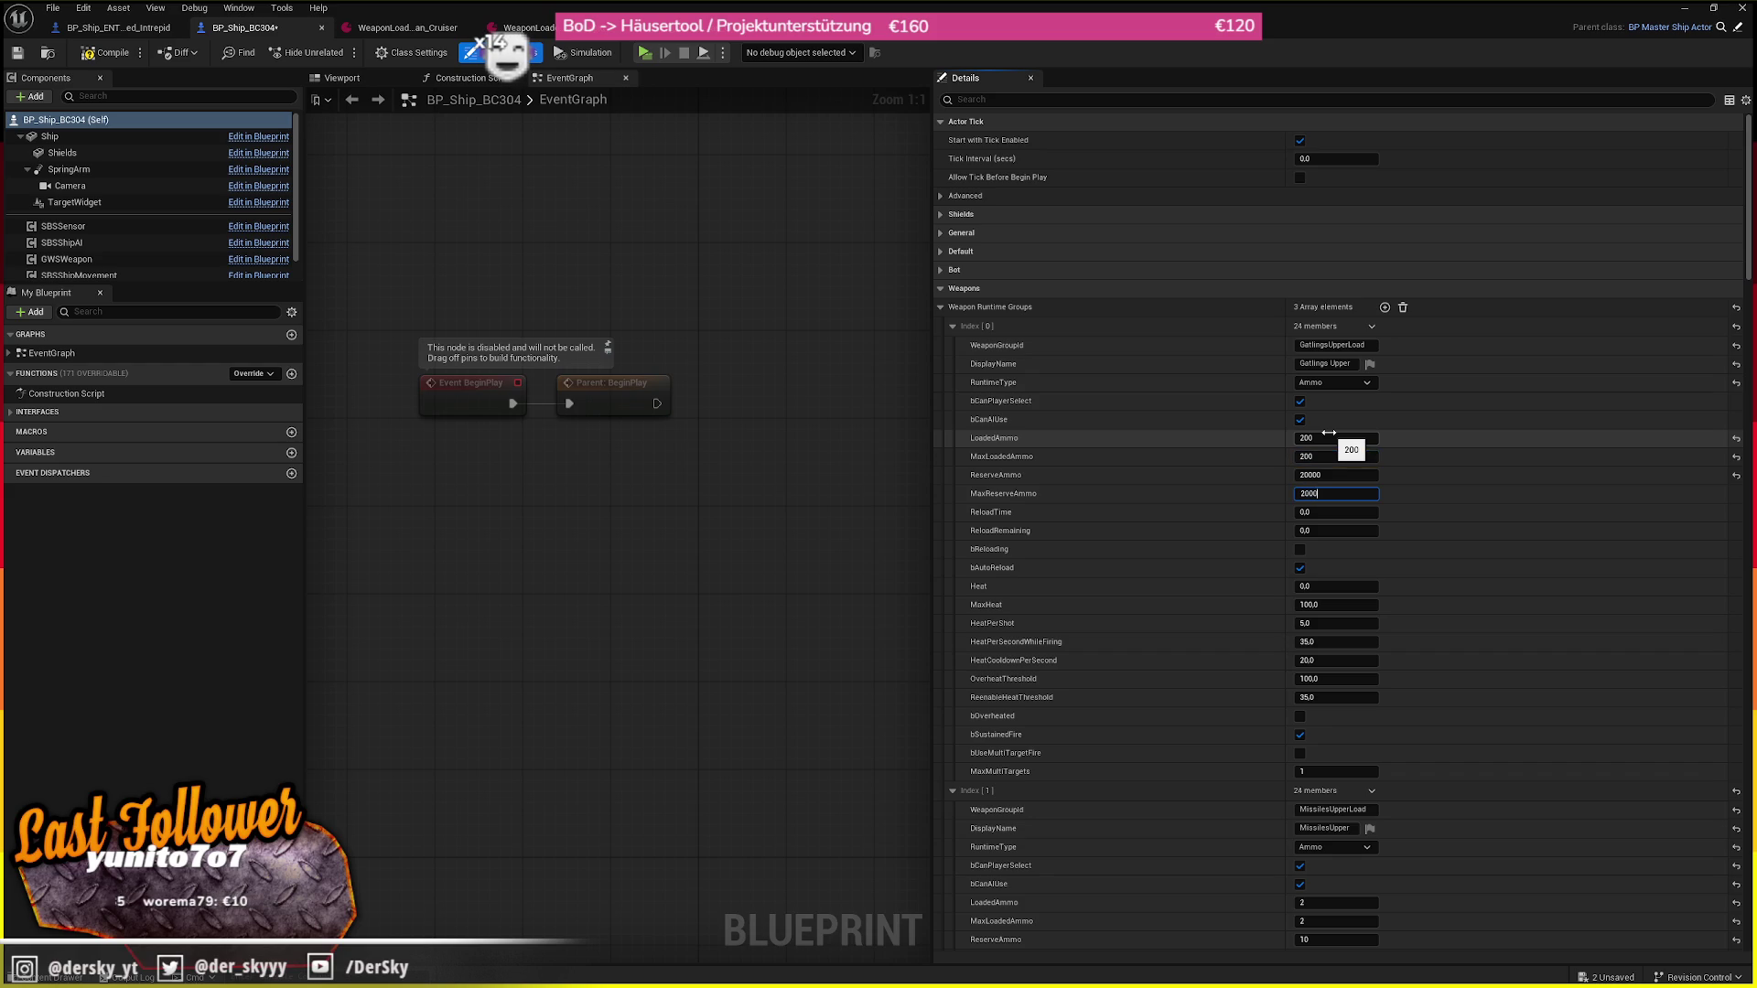
{"action": "key", "text": "ctrl+a"}
{"action": "type", "text": "2"}
{"action": "type", "text": "000"}
{"action": "key", "text": "ctrl+a"}
{"action": "key", "text": "End"}
{"action": "type", "text": "0"}
Set the group's ReloadTime to 0,05 and compile the blueprint
{"action": "key", "text": "ctrl+a"}
{"action": "key", "text": "Tab"}
{"action": "type", "text": "0,1"}
{"action": "key", "text": "ctrl+a"}
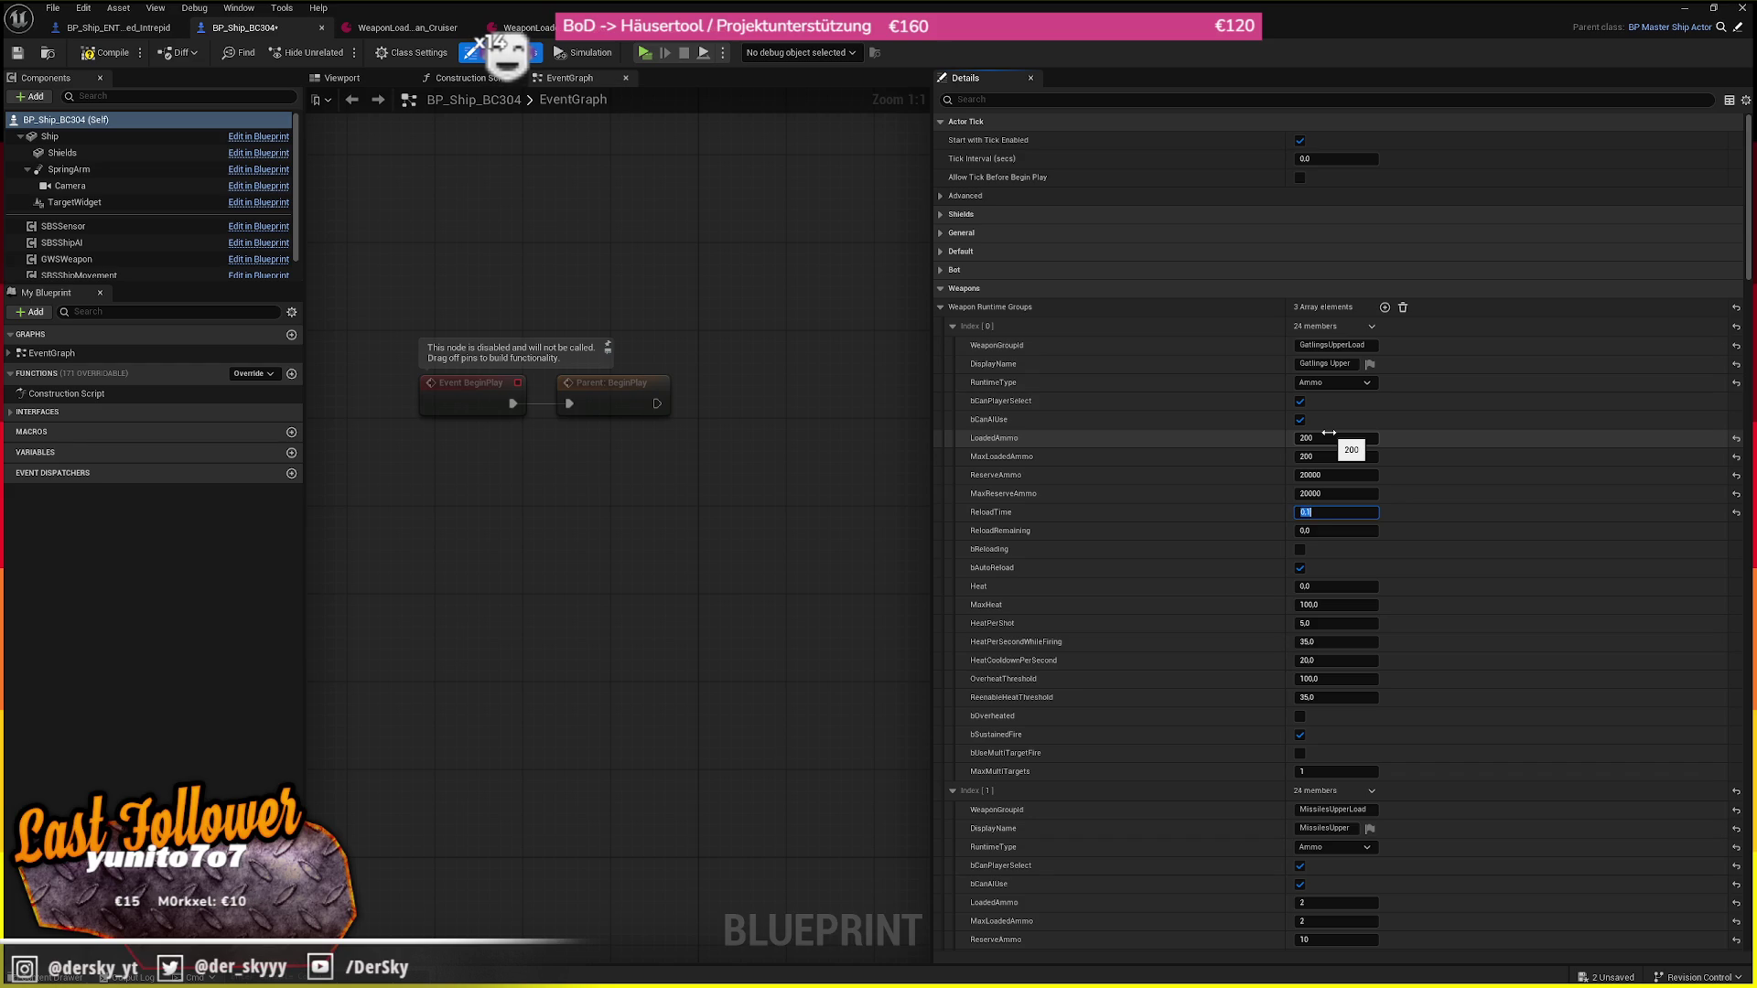
{"action": "type", "text": "0,05"}
{"action": "key", "text": "ctrl+a"}
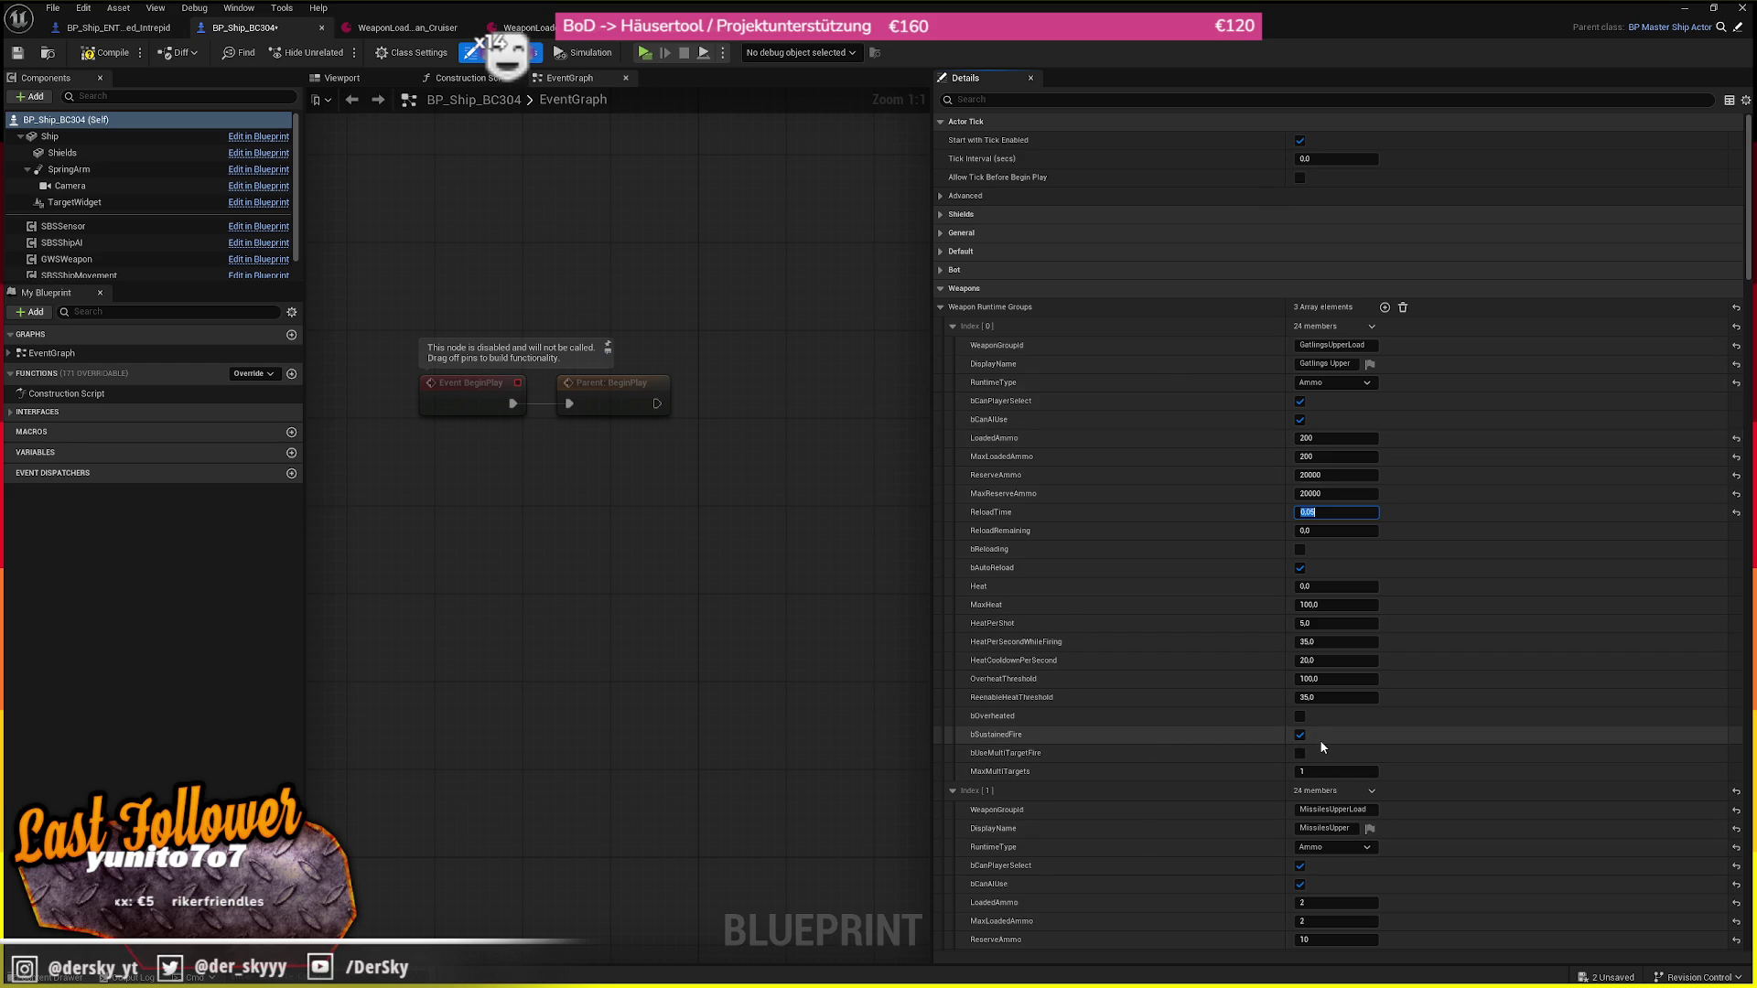
{"action": "left_click", "coordinate": [104, 61]}
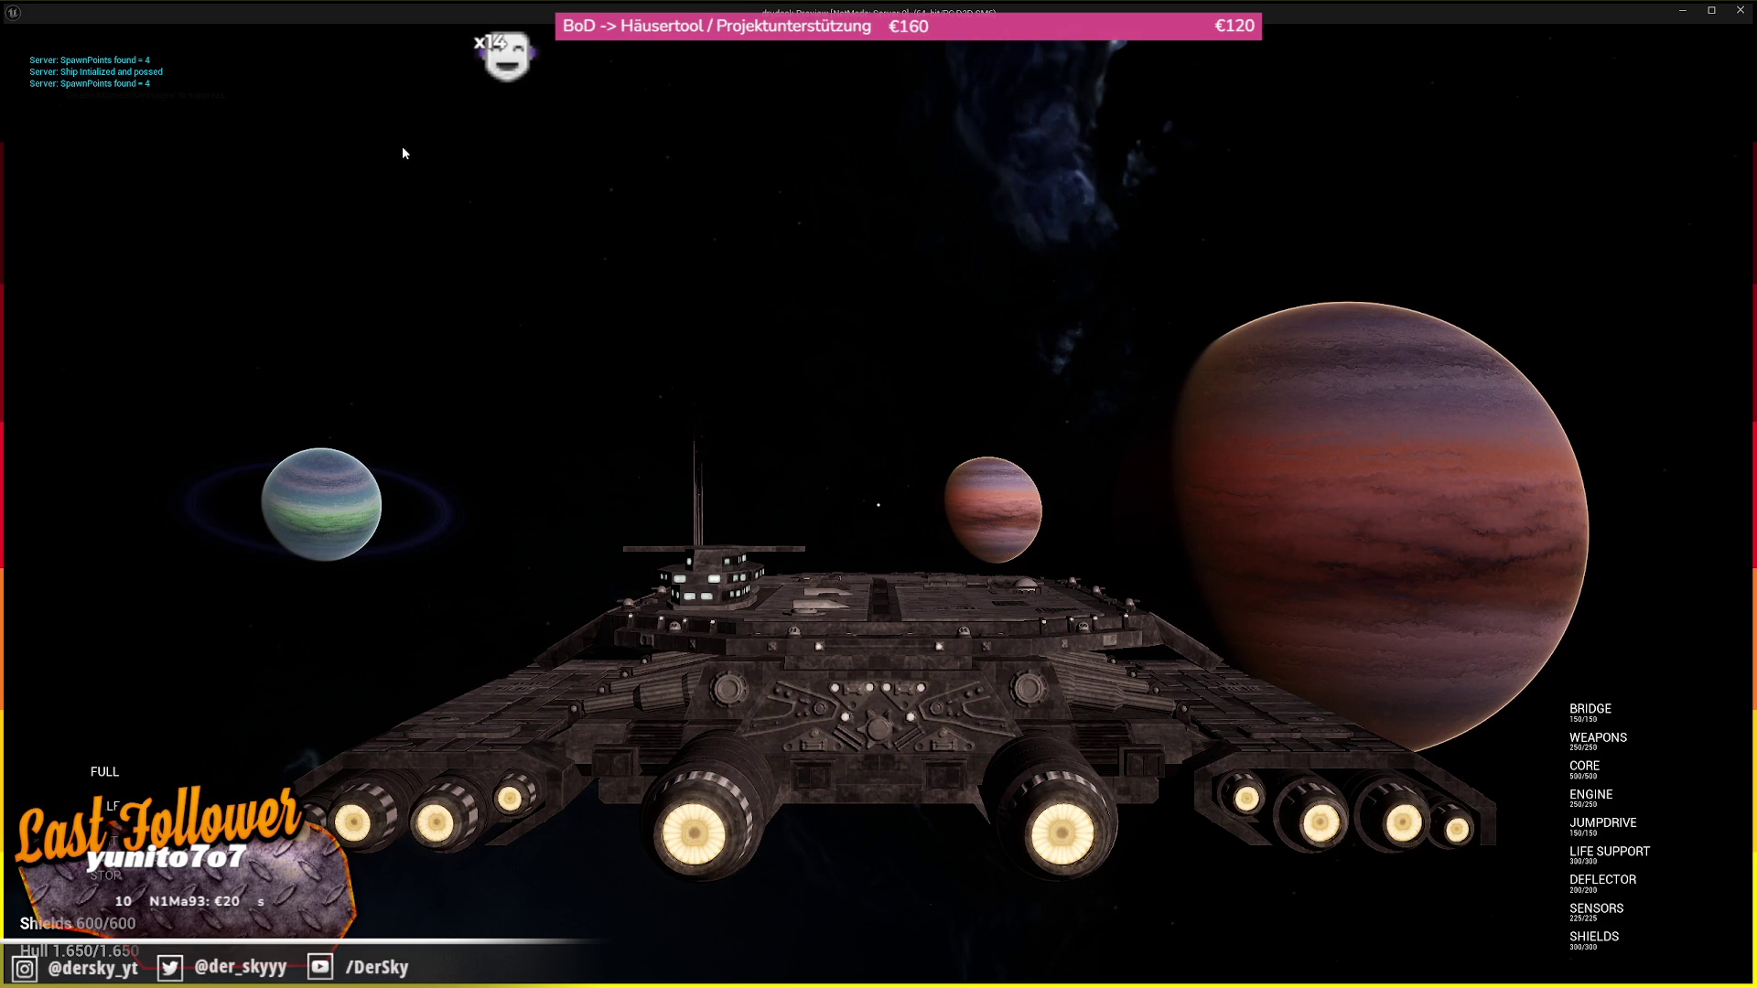
Play-test from TestMap, targeting the bot with the gatlings, then close the message log
{"action": "key", "text": "Escape"}
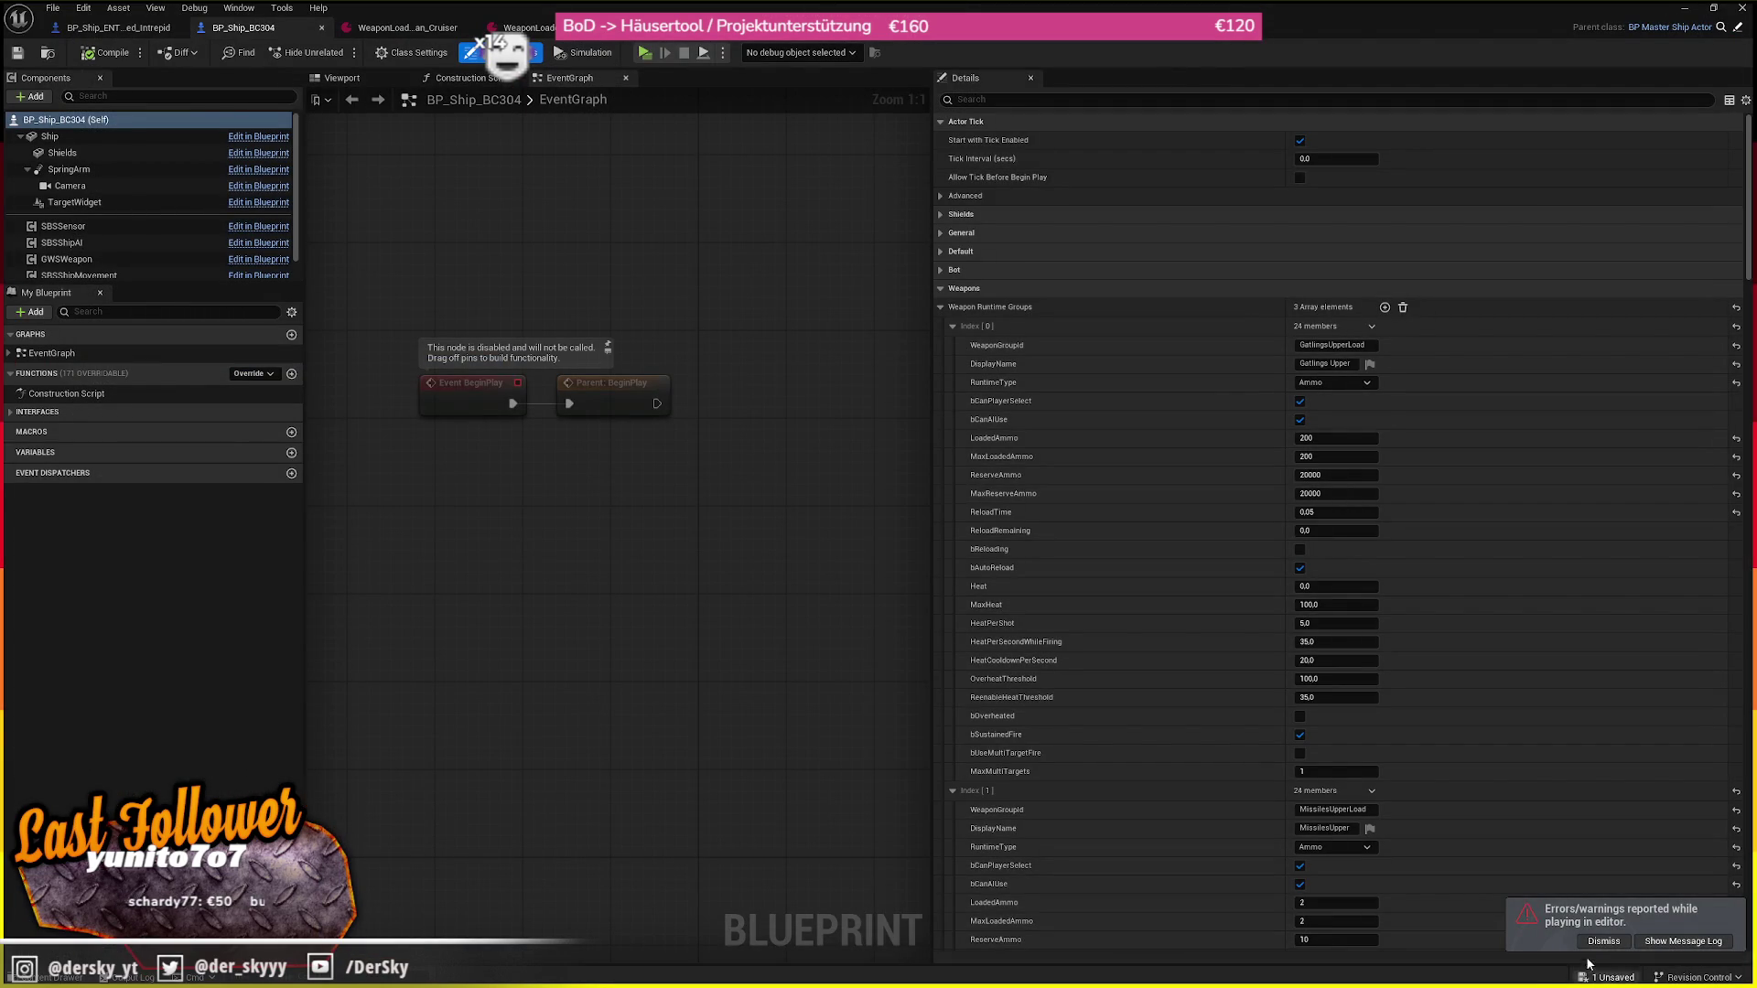
{"action": "key", "text": "alt+Tab"}
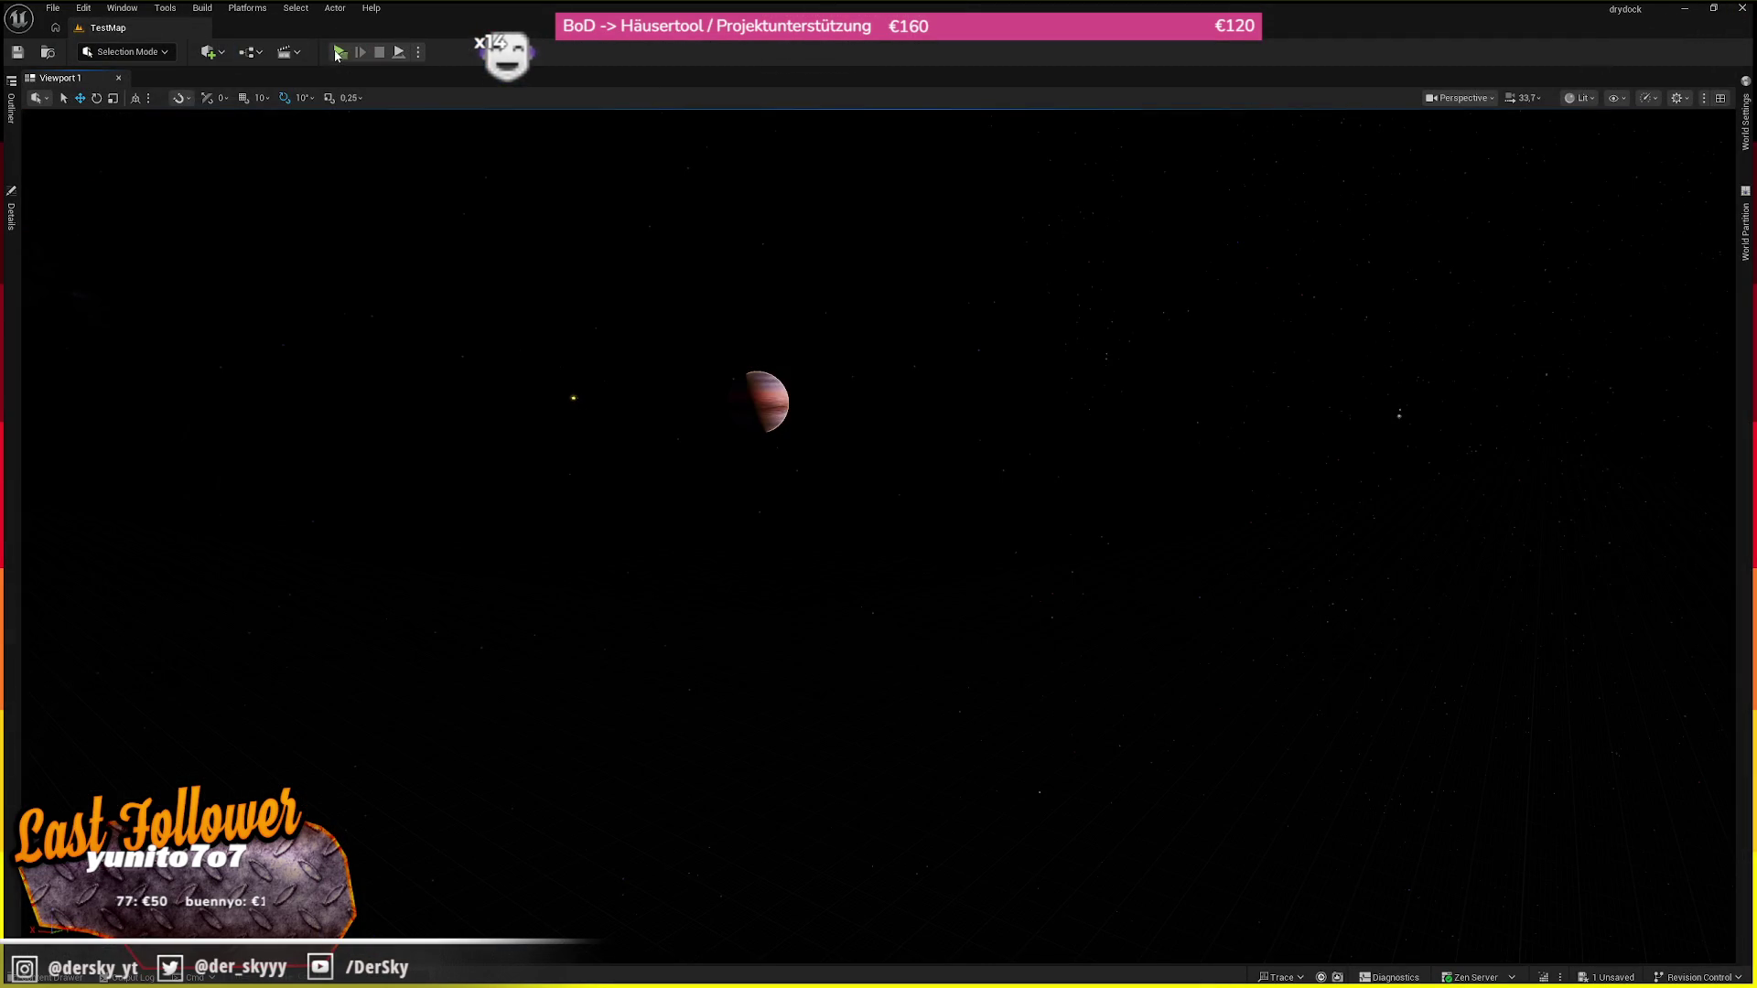
{"action": "left_click", "coordinate": [338, 52]}
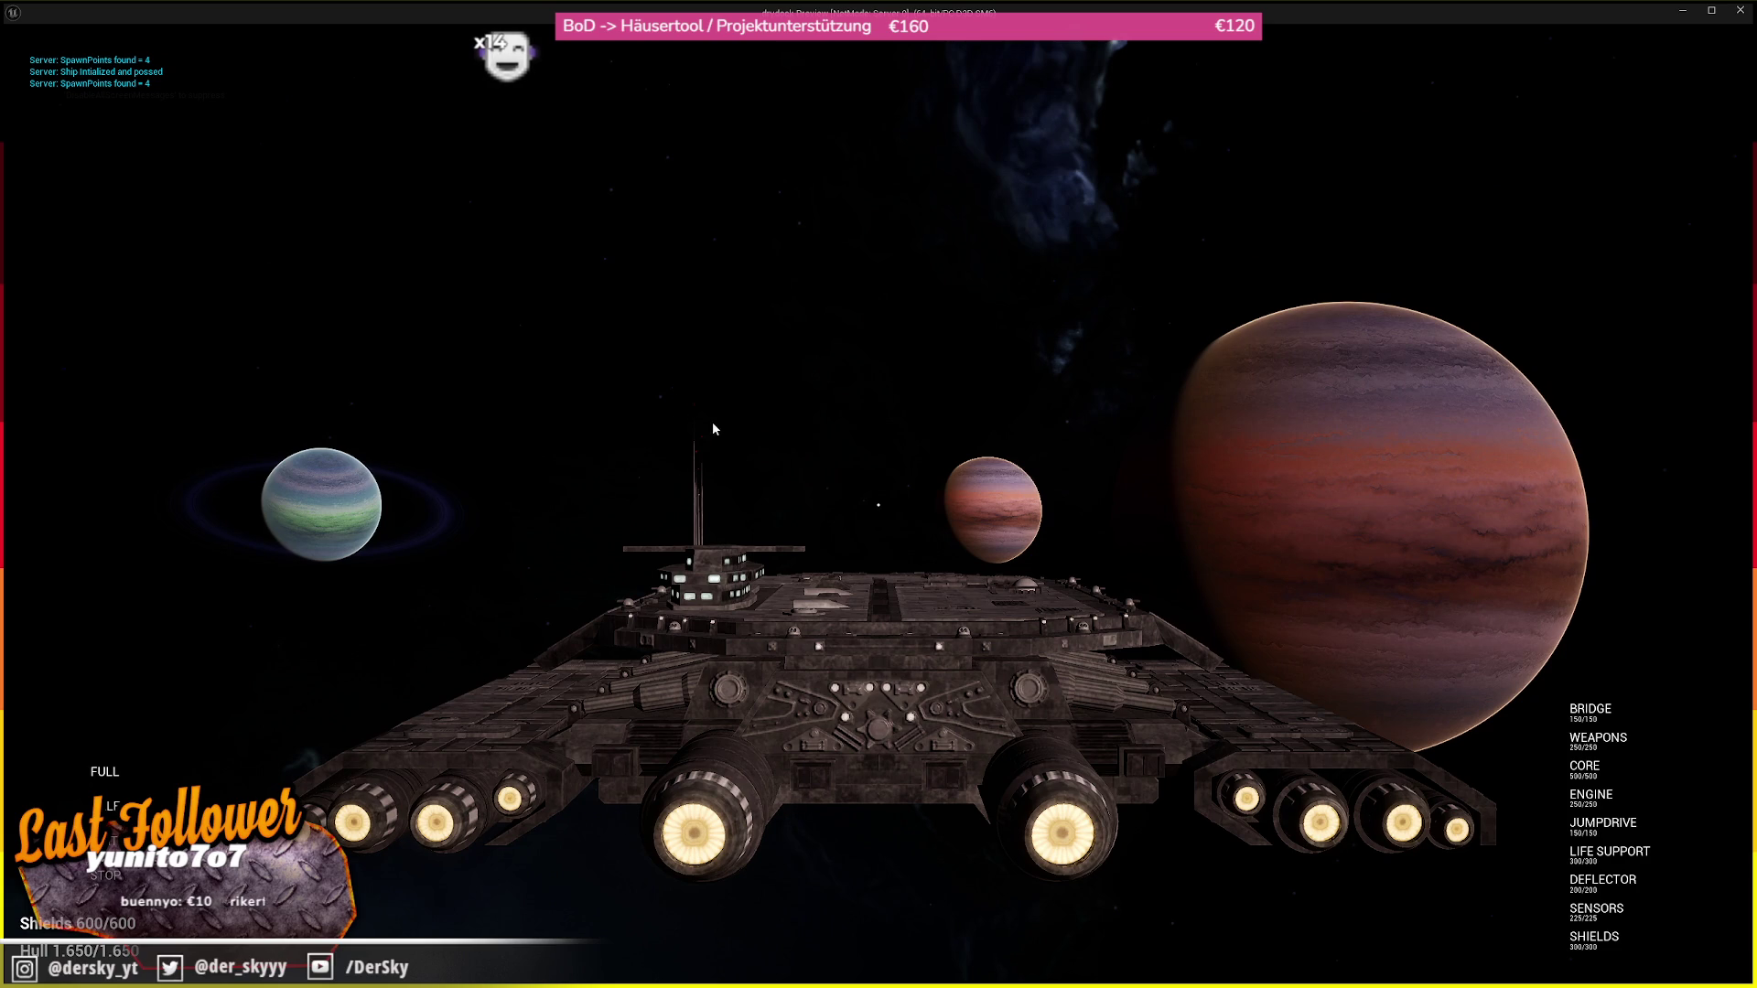
{"action": "left_click", "coordinate": [881, 510]}
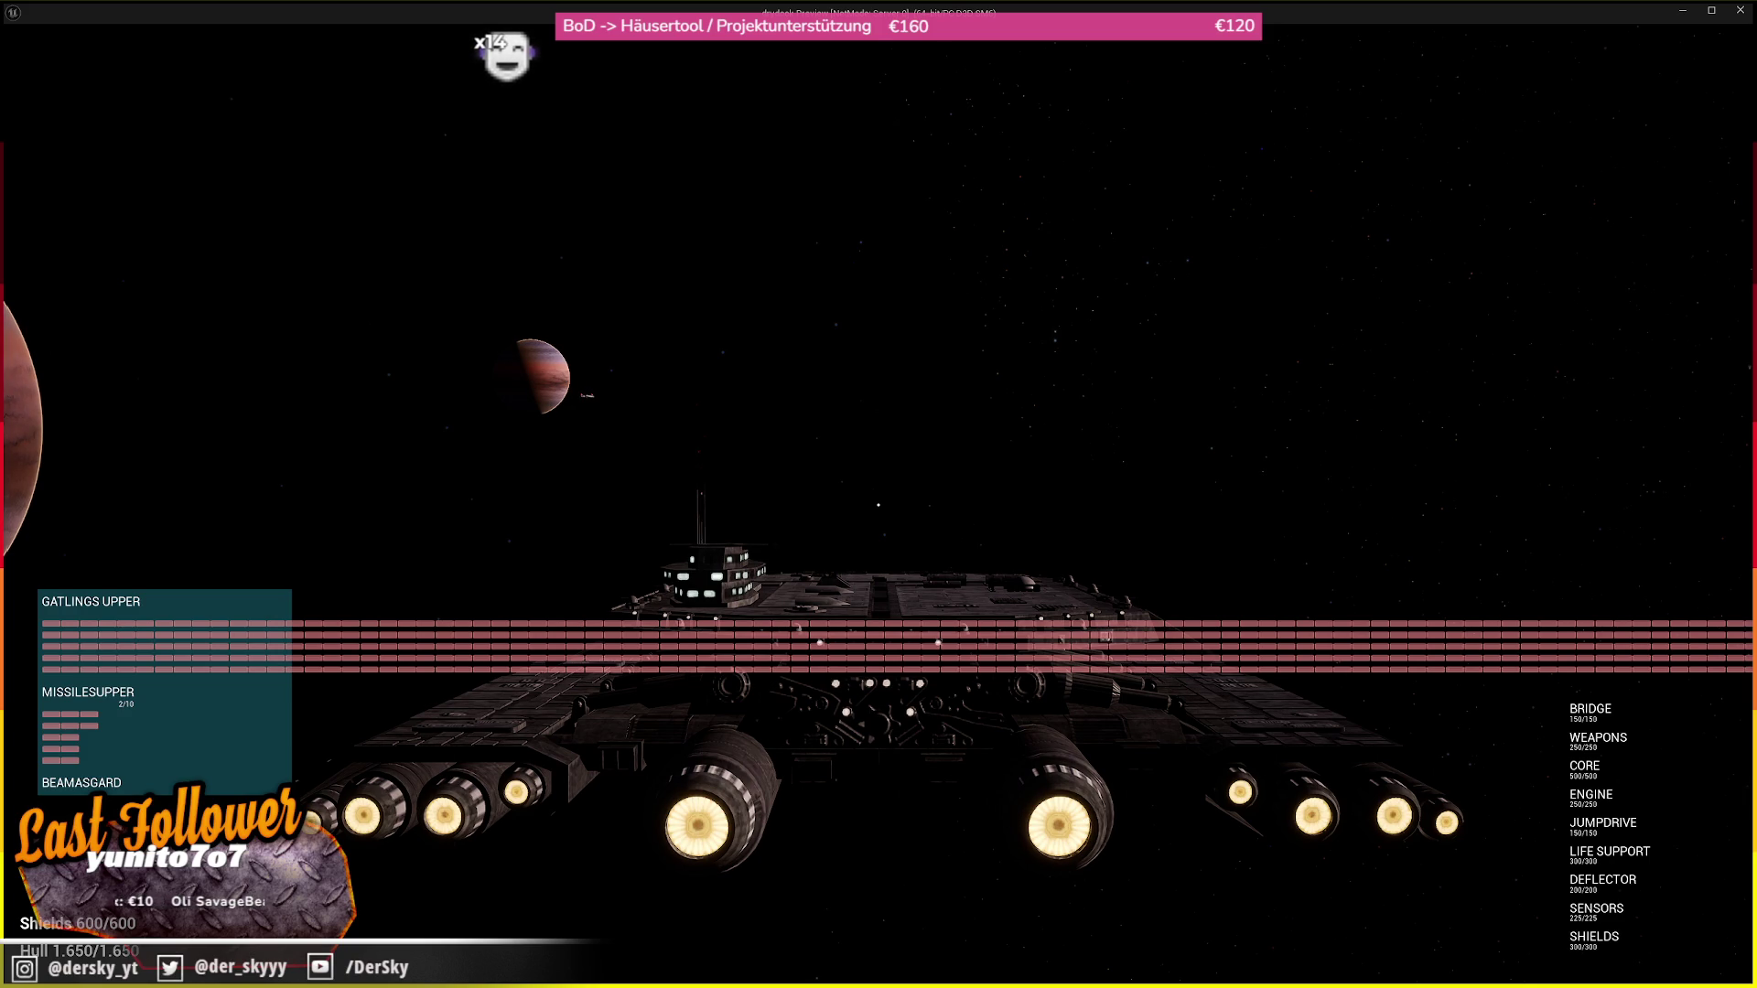
{"action": "key", "text": "Tab"}
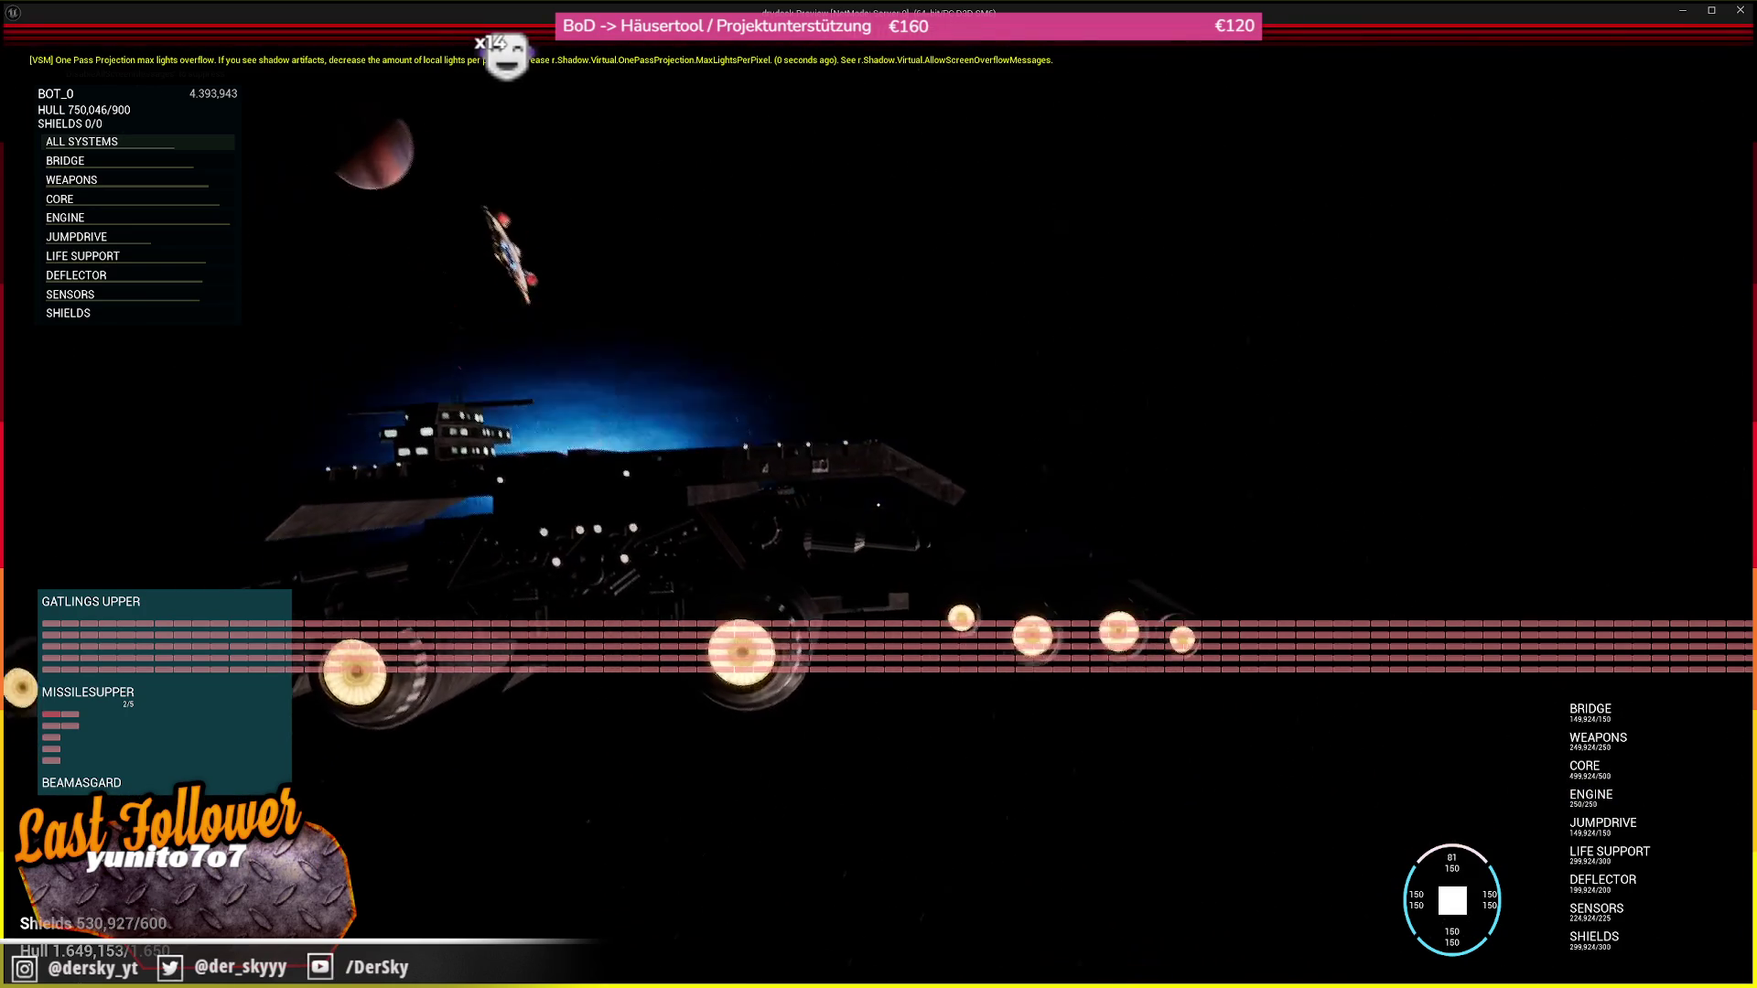
{"action": "key", "text": "Escape"}
{"action": "left_click", "coordinate": [1742, 7]}
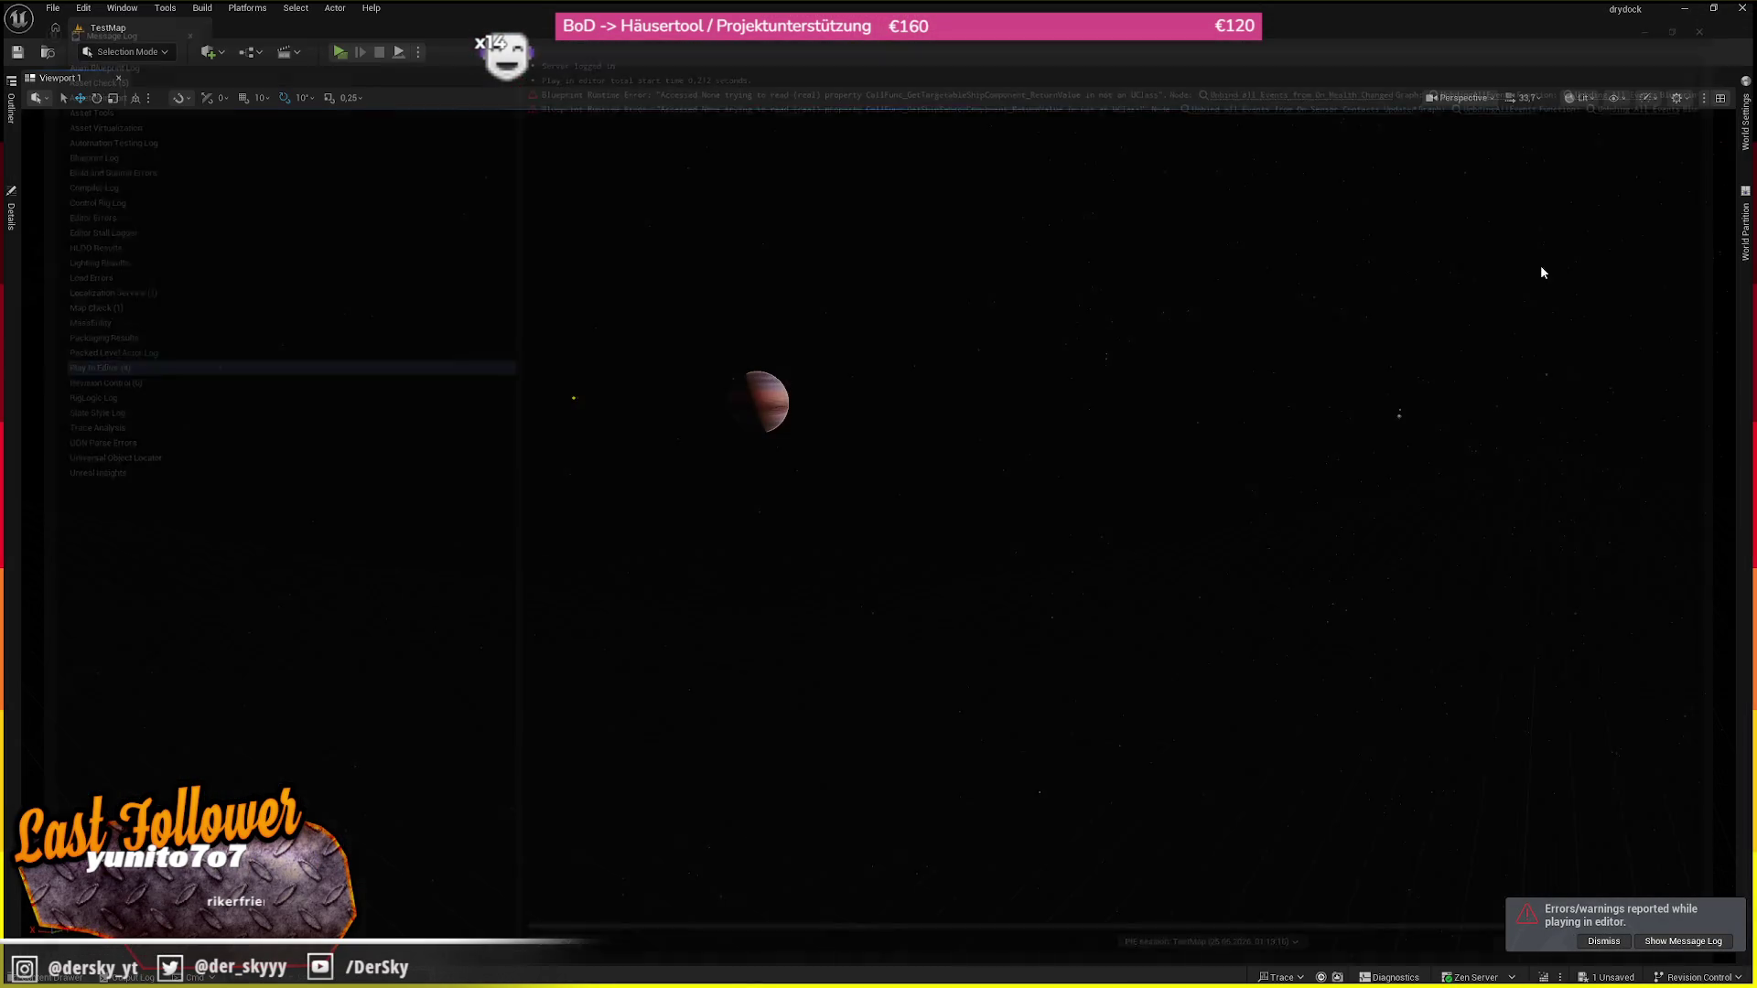
Open HPCfg_ENT_Andorian_Cruiser and expand UpperGatlings to show its supported weapon types
{"action": "key", "text": "ctrl+space"}
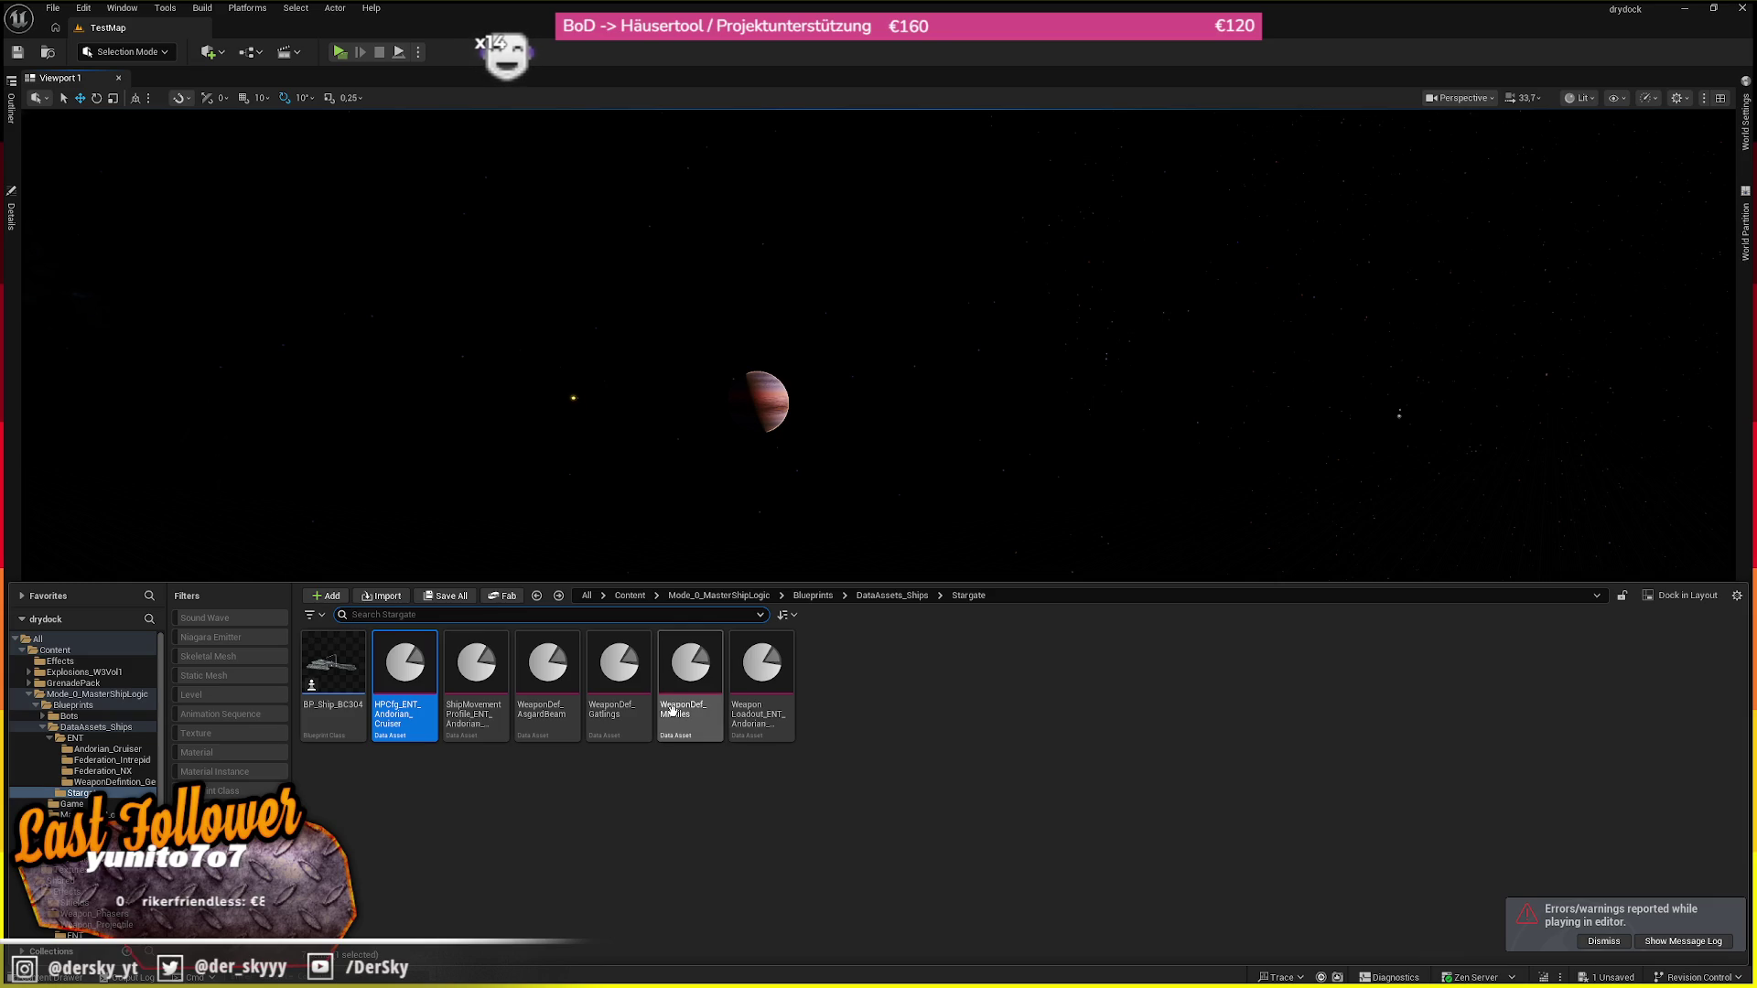
{"action": "mouse_move", "coordinate": [672, 711]}
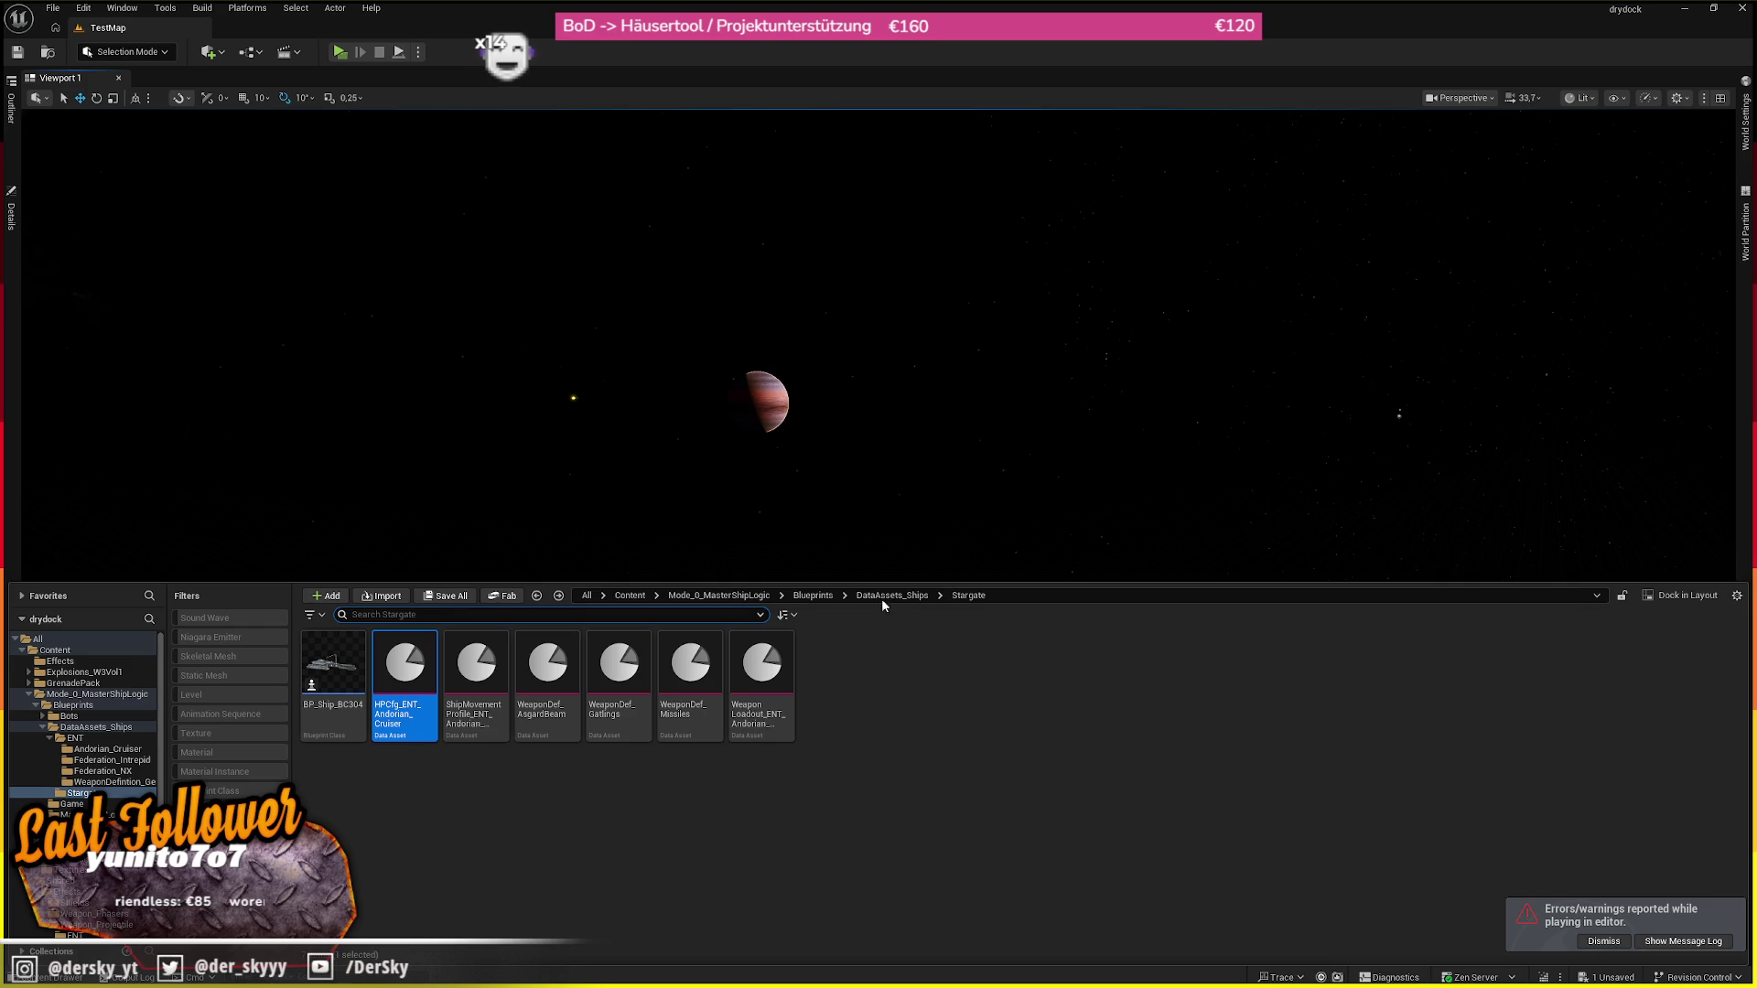
{"action": "double_click", "coordinate": [385, 717]}
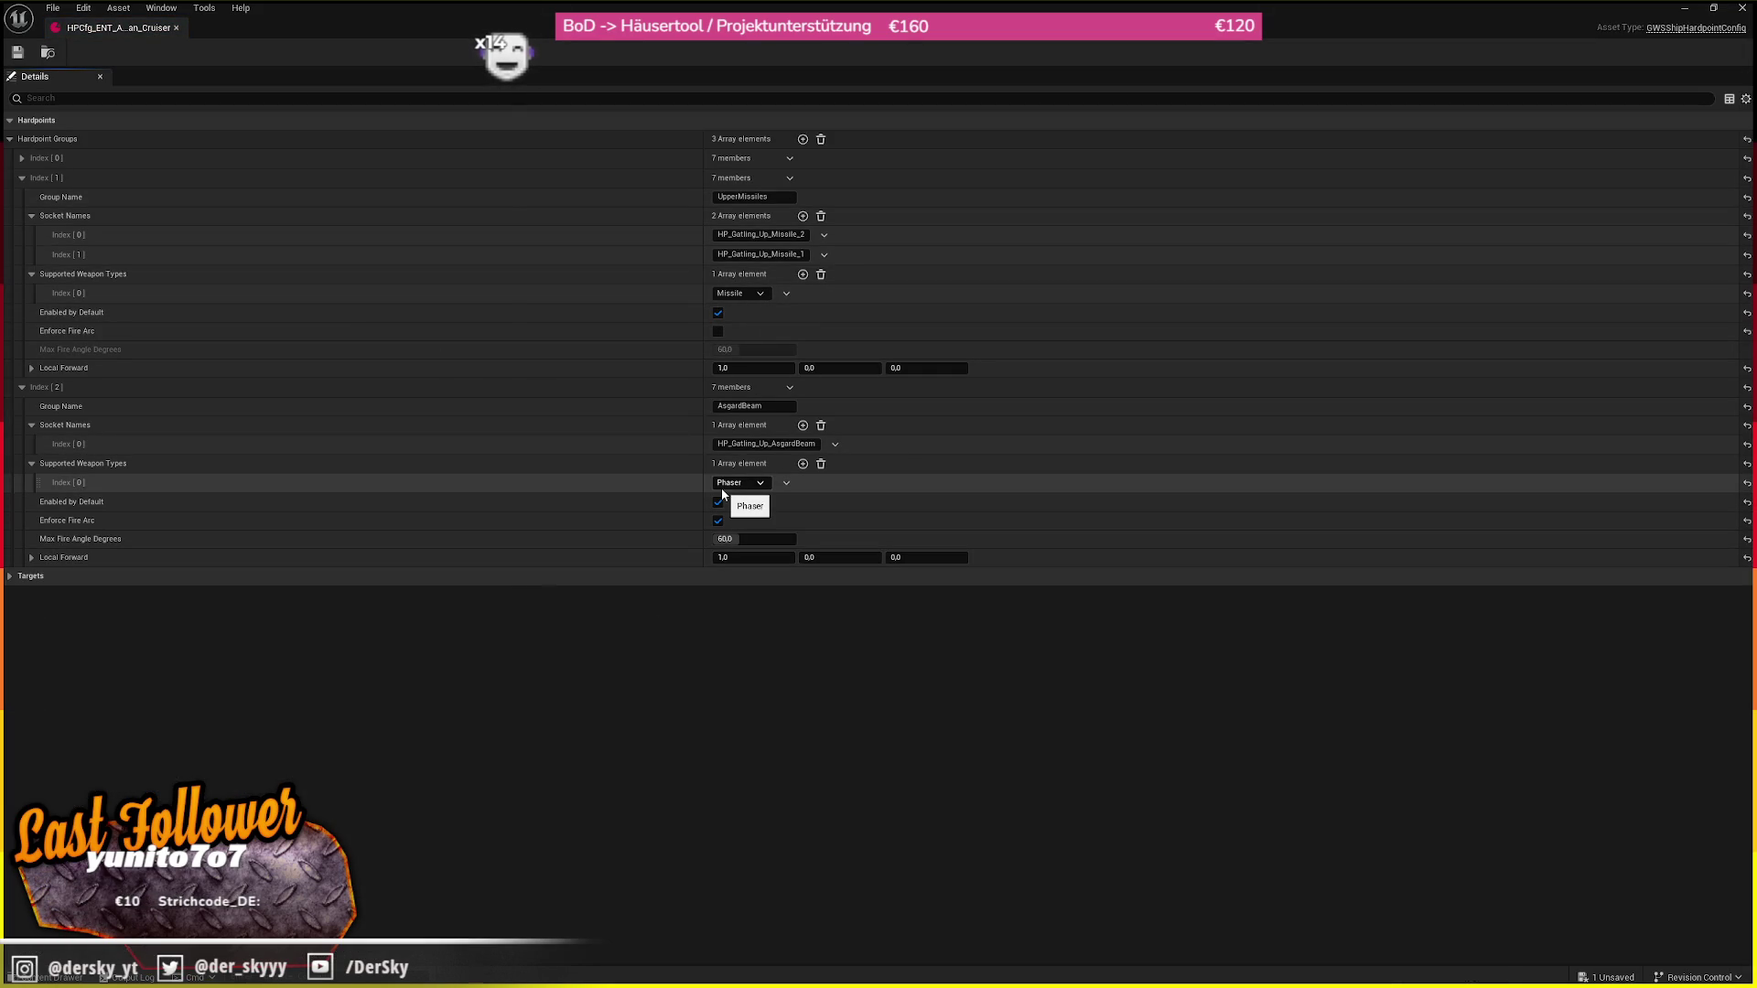
{"action": "left_click", "coordinate": [339, 158]}
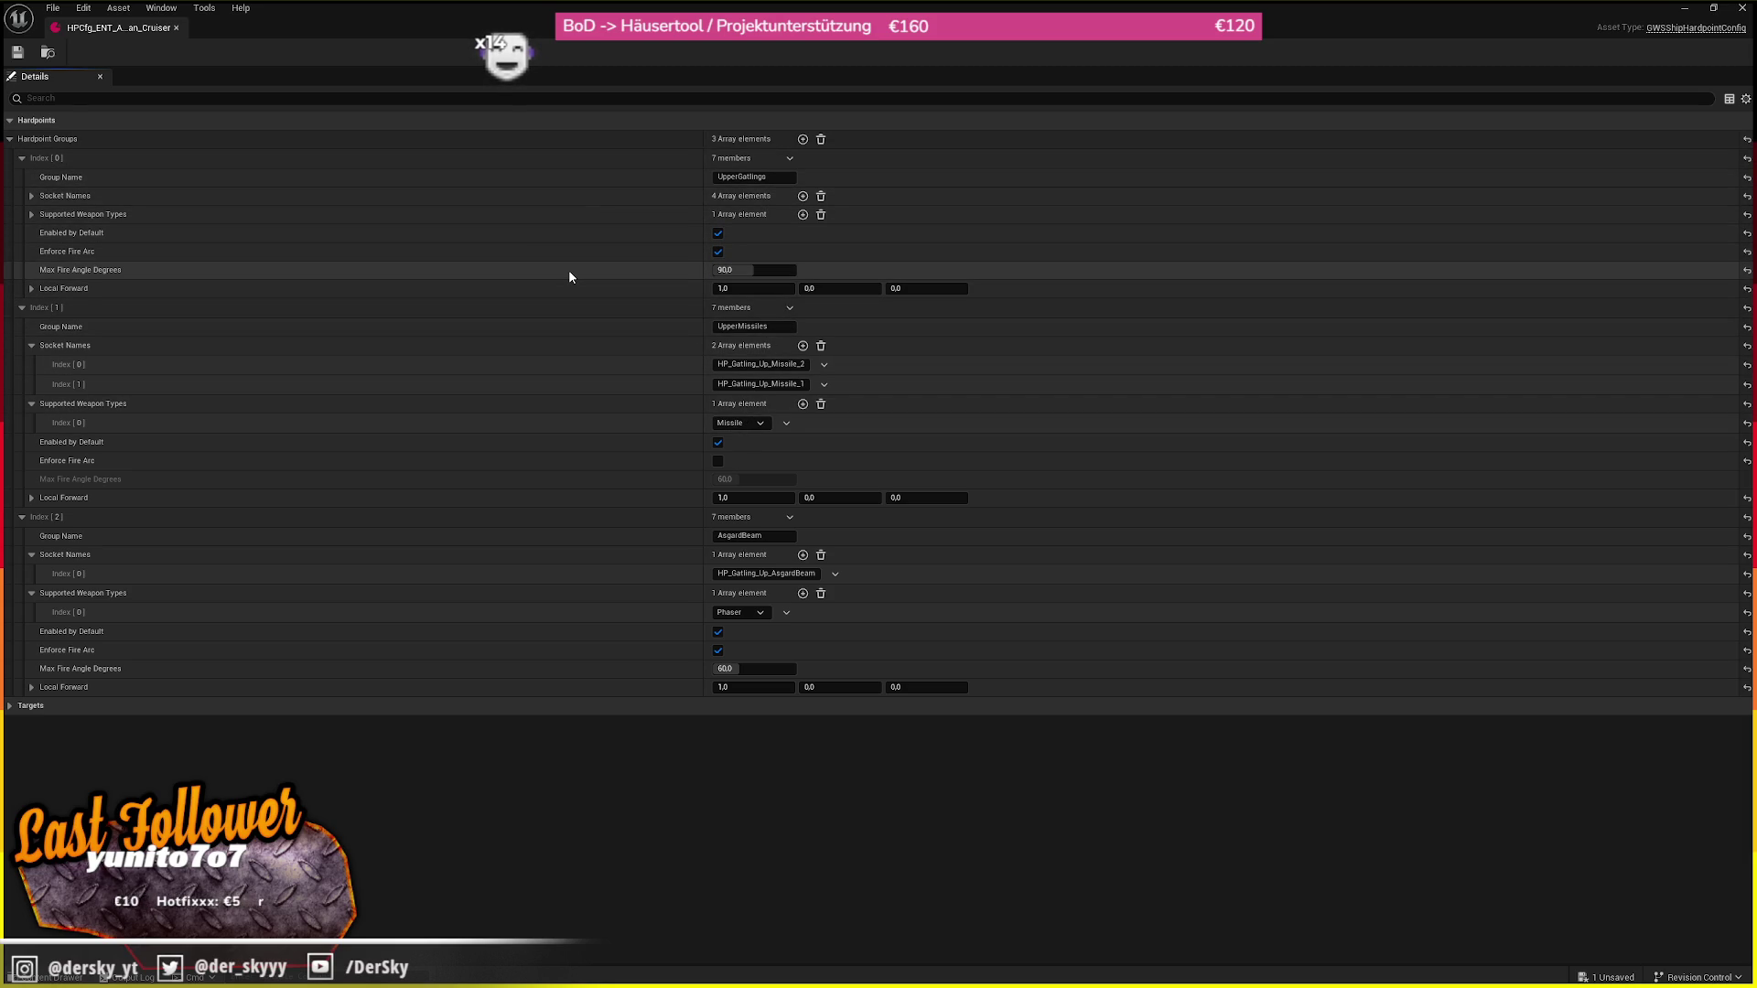
{"action": "left_click", "coordinate": [601, 213]}
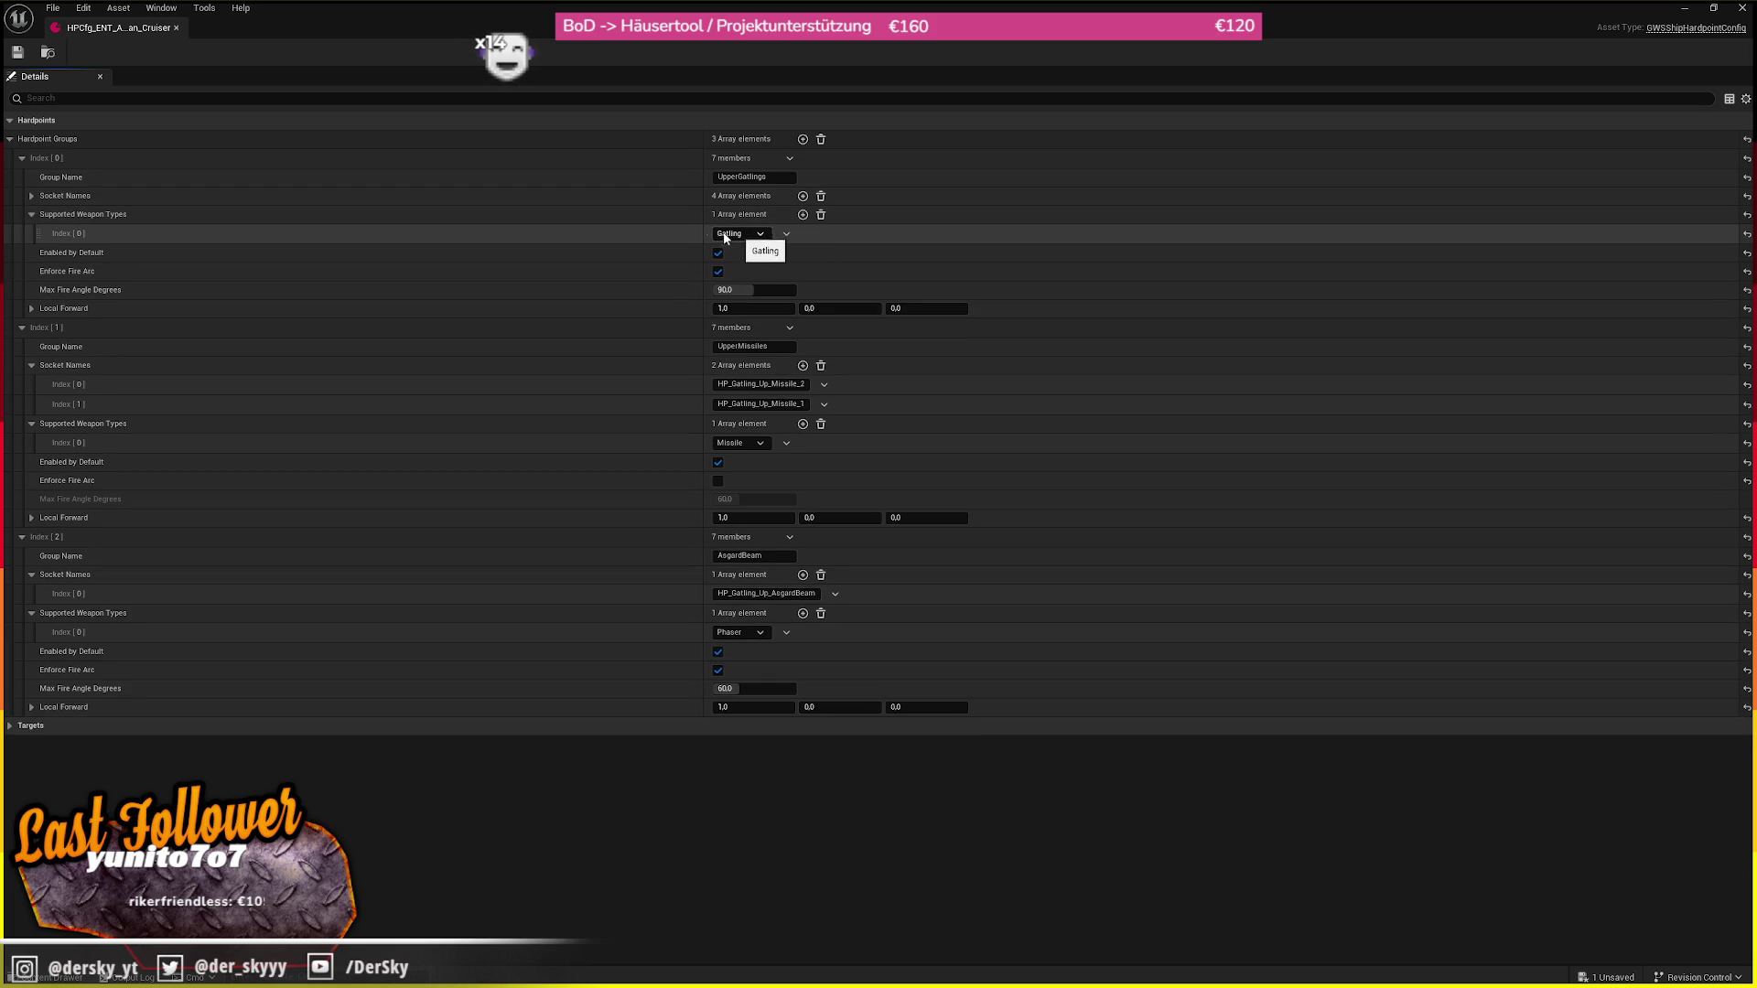
{"action": "left_click", "coordinate": [48, 52]}
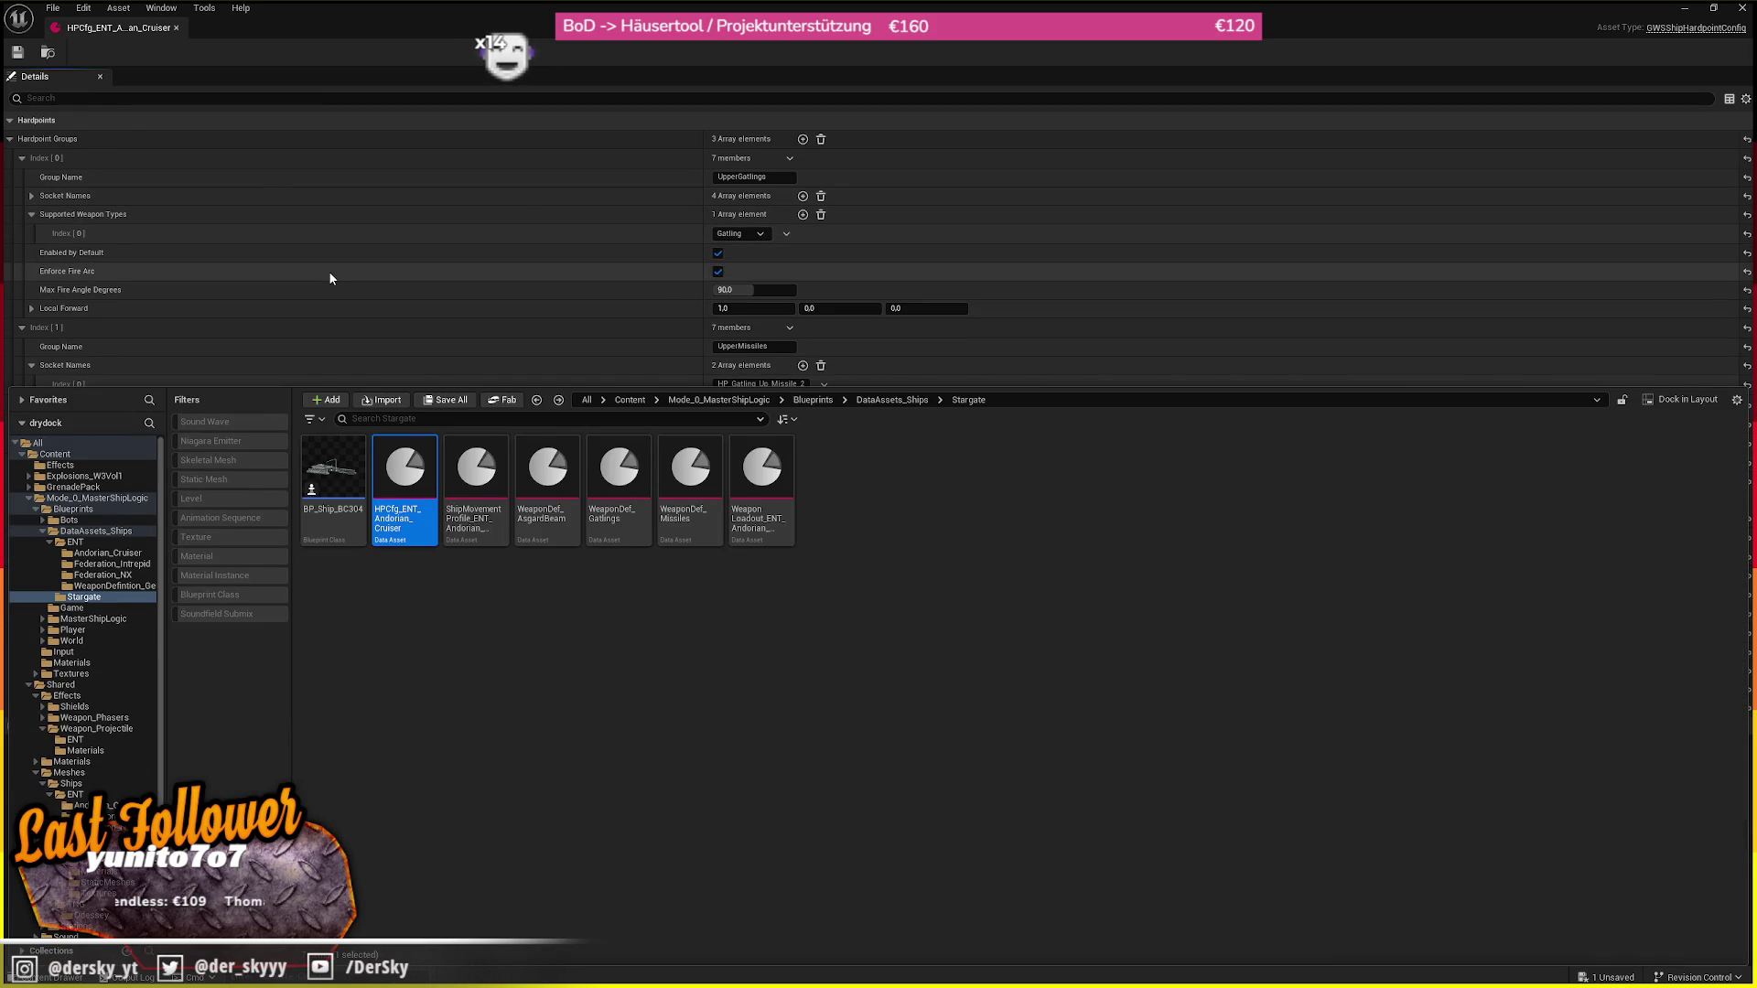
Open the ship movement profile, then the WeaponDef_Gatlings weapon definition
{"action": "left_click", "coordinate": [480, 506]}
{"action": "double_click", "coordinate": [480, 506]}
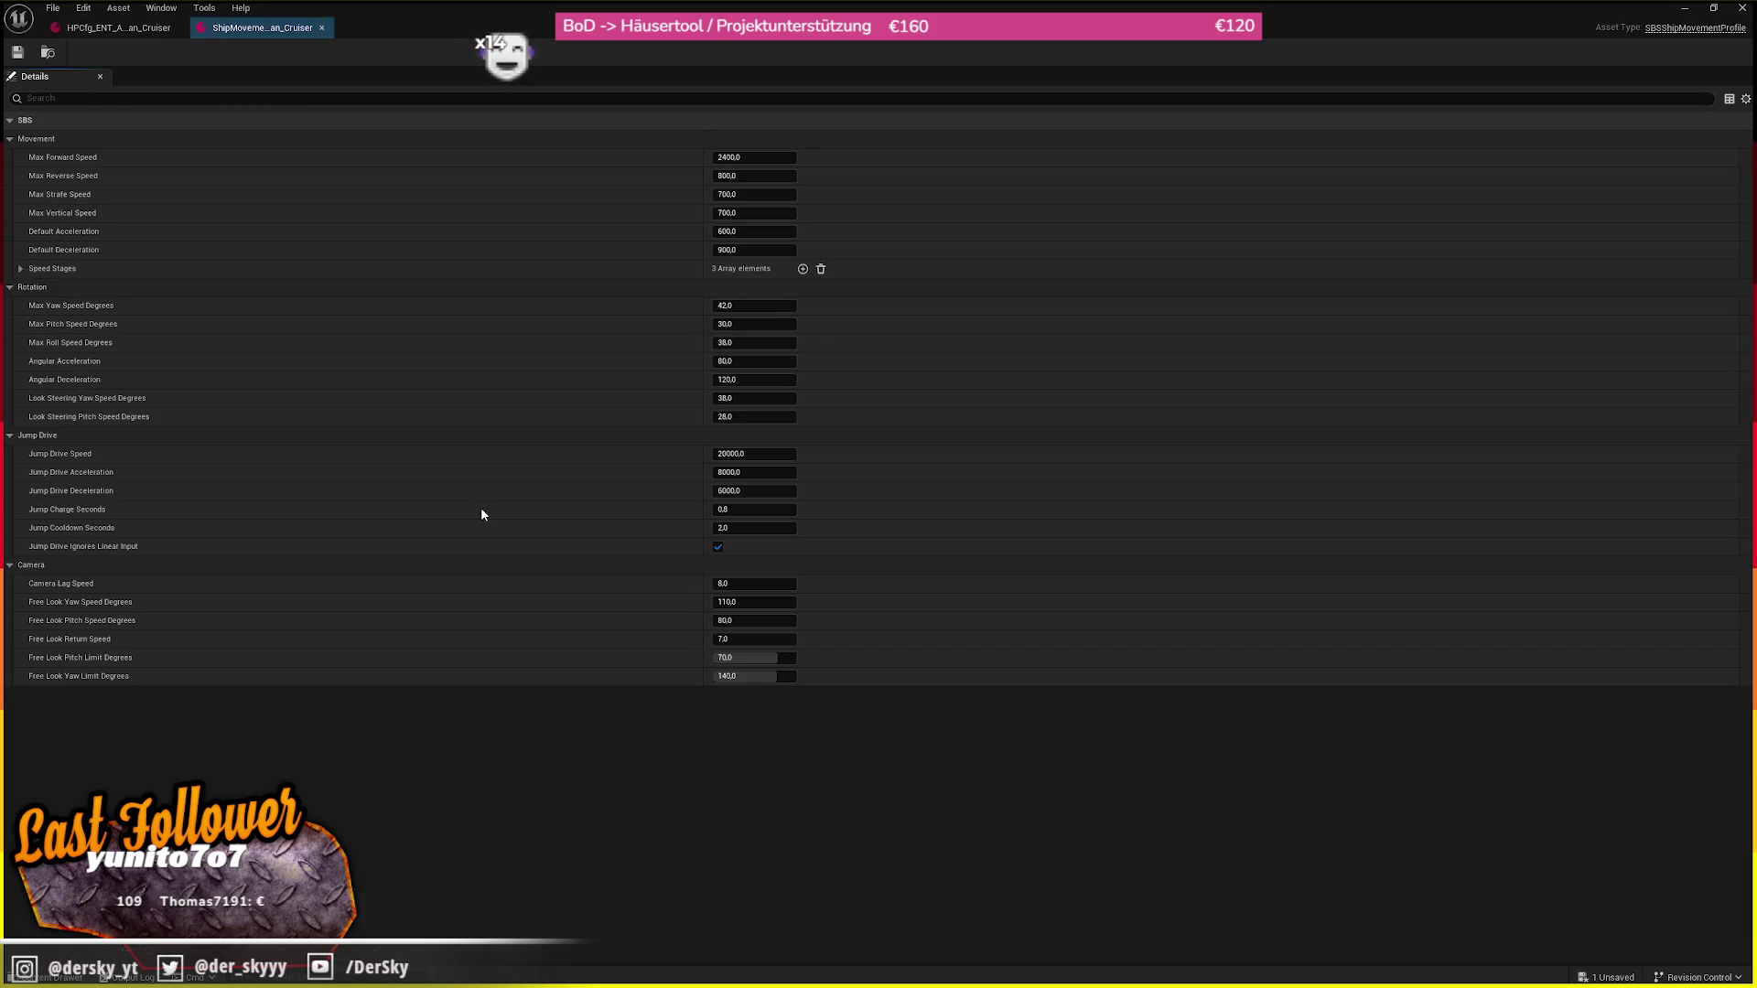
{"action": "left_click", "coordinate": [55, 51]}
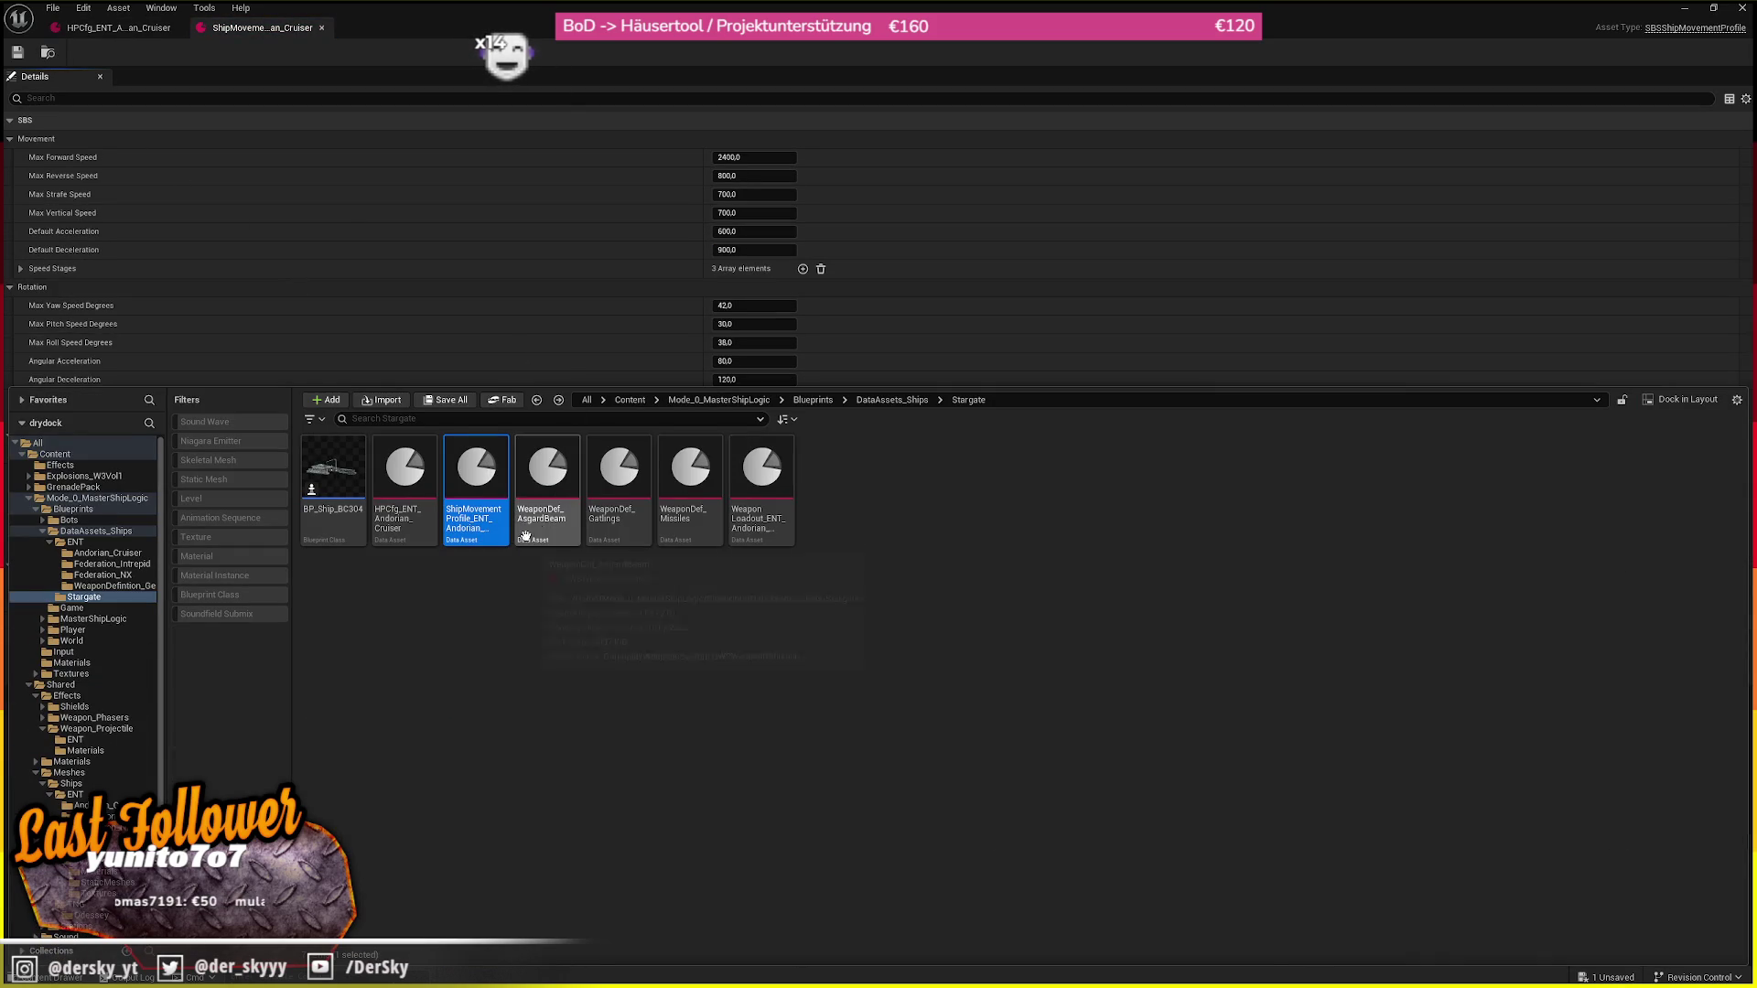
{"action": "double_click", "coordinate": [622, 512]}
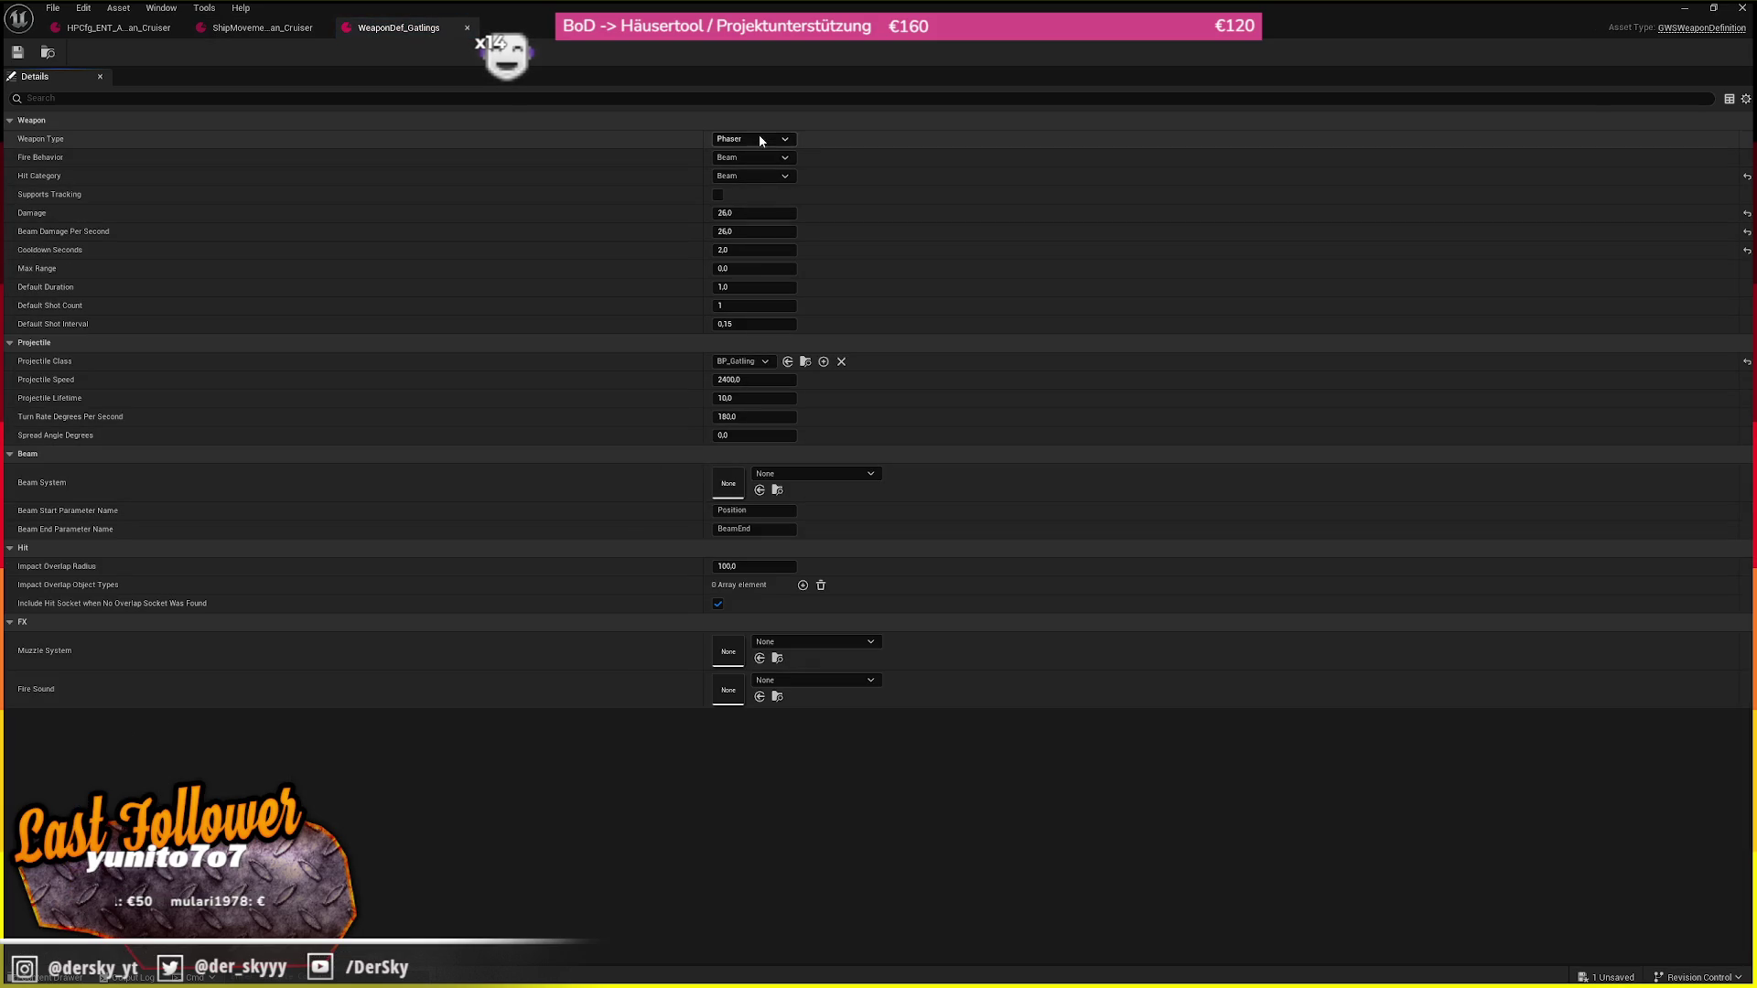
Set Weapon Type Gatling, Fire Behavior Projectile Duration and Hit Category Gatling
{"action": "left_click", "coordinate": [760, 140]}
{"action": "left_click", "coordinate": [761, 200]}
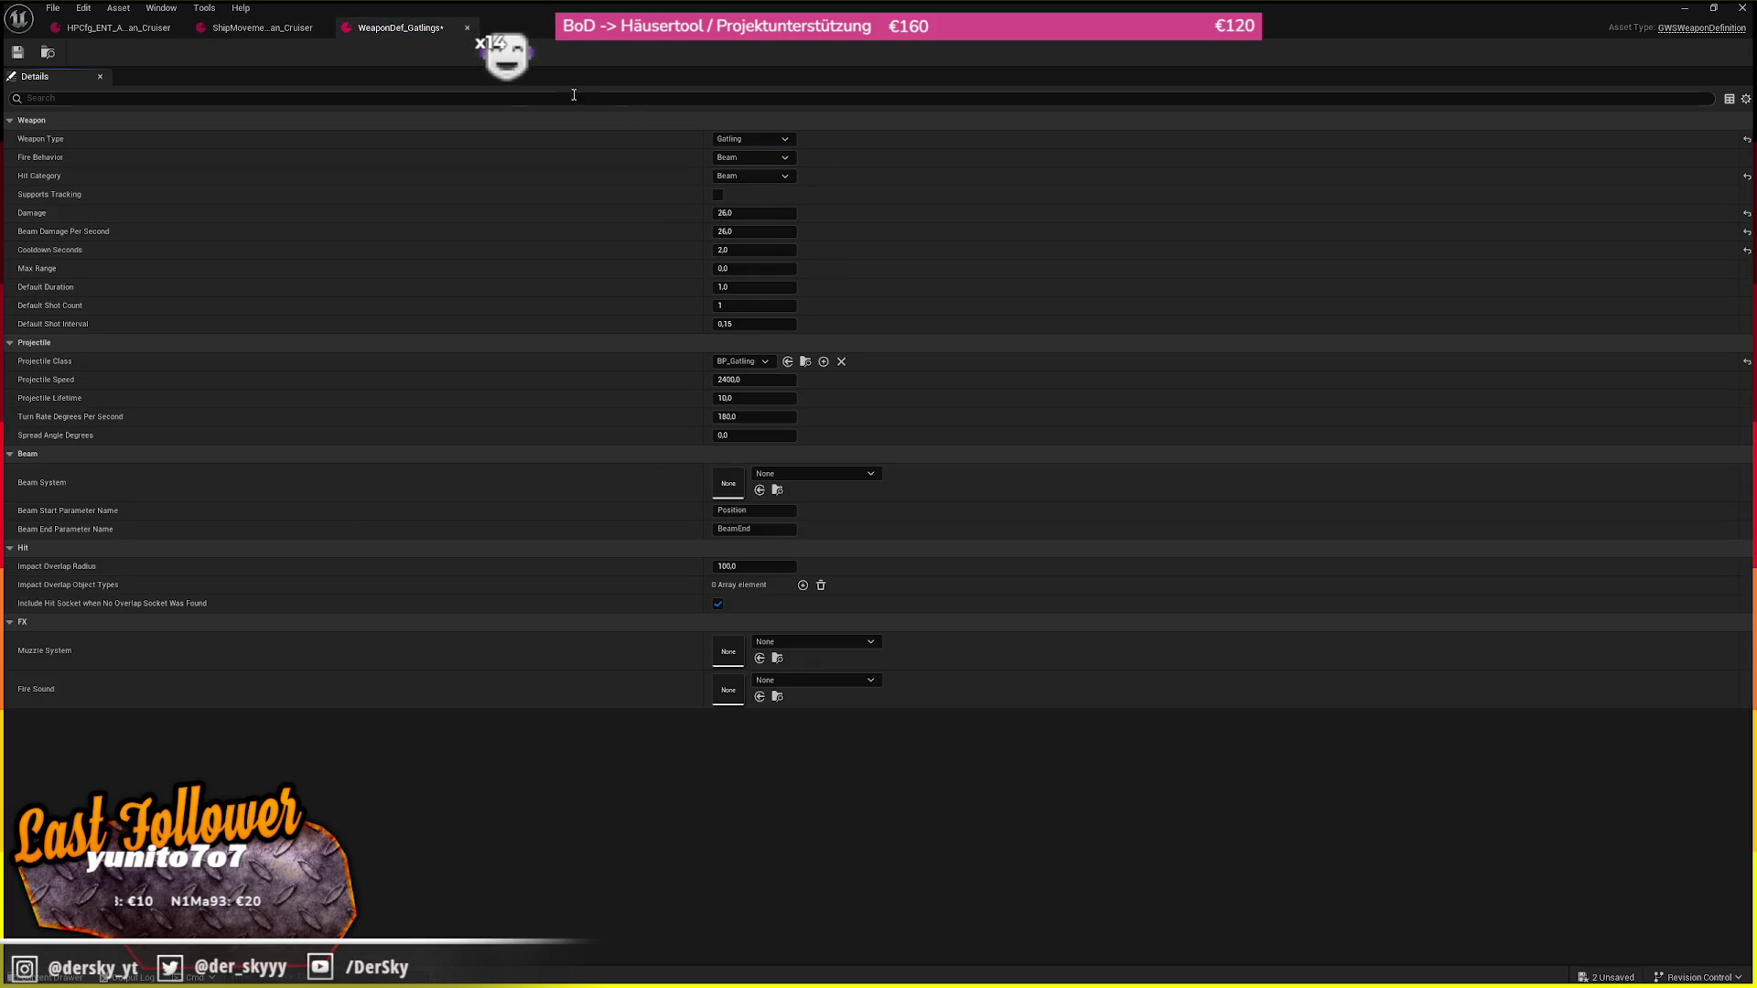
{"action": "left_click", "coordinate": [746, 160]}
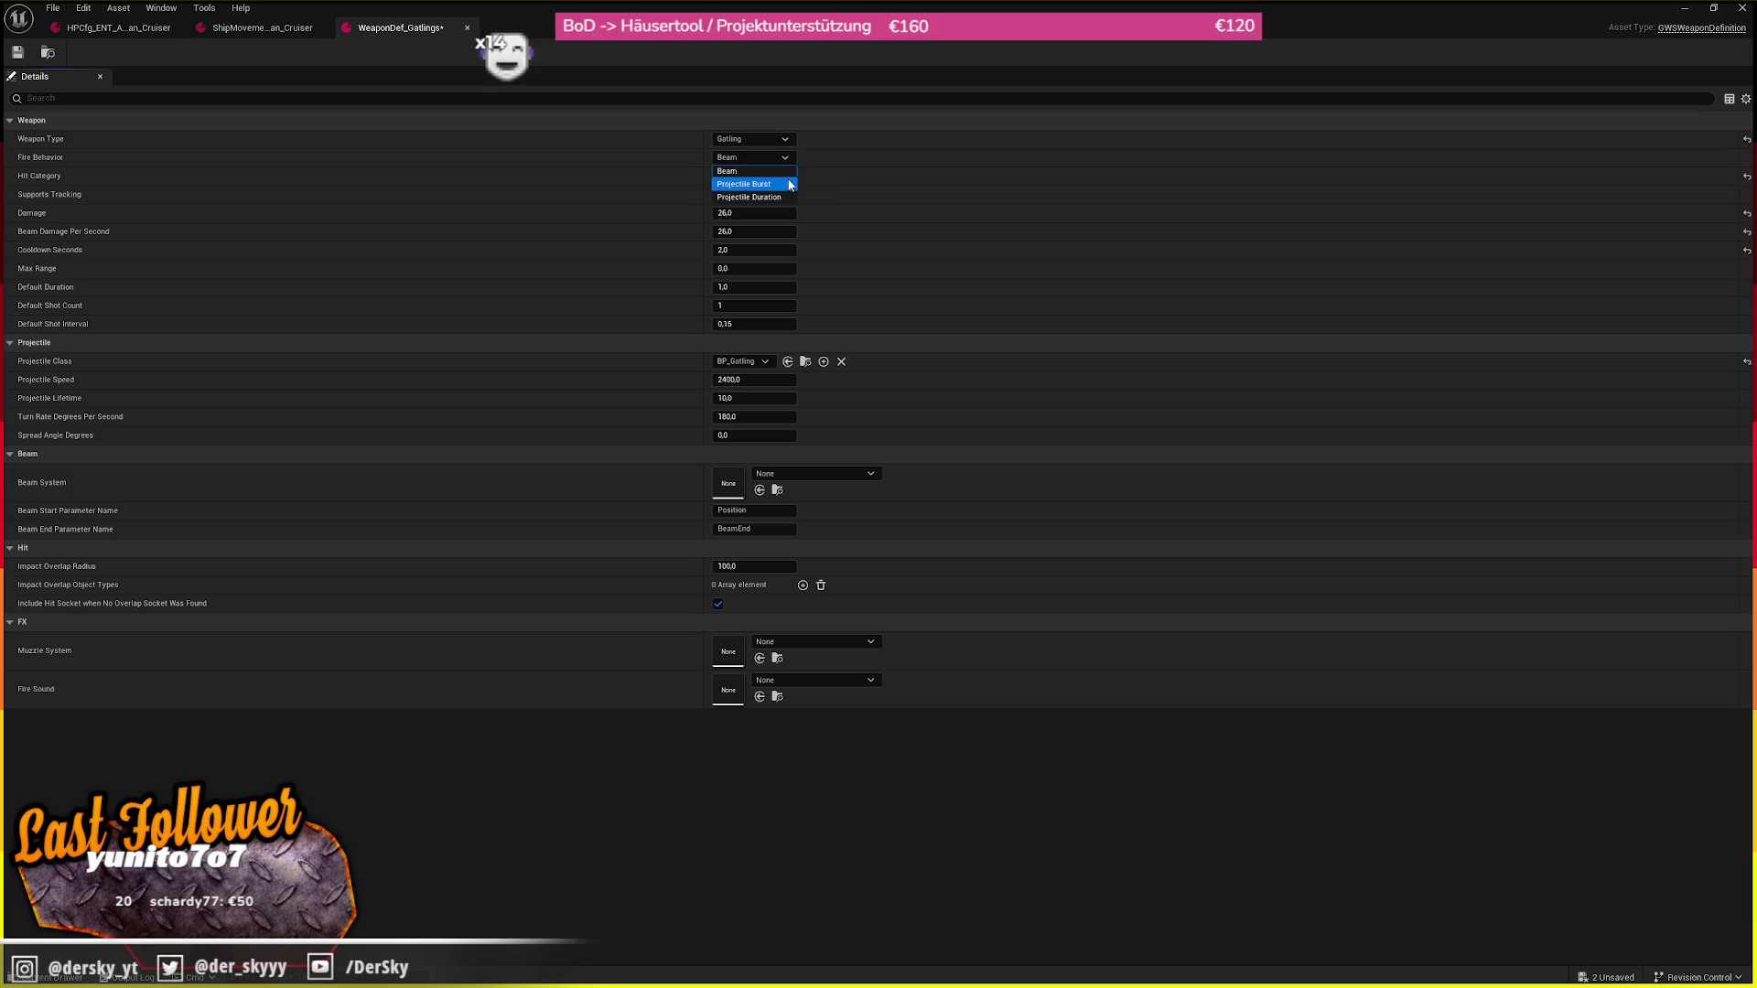
{"action": "left_click", "coordinate": [787, 197]}
{"action": "left_click", "coordinate": [765, 175]}
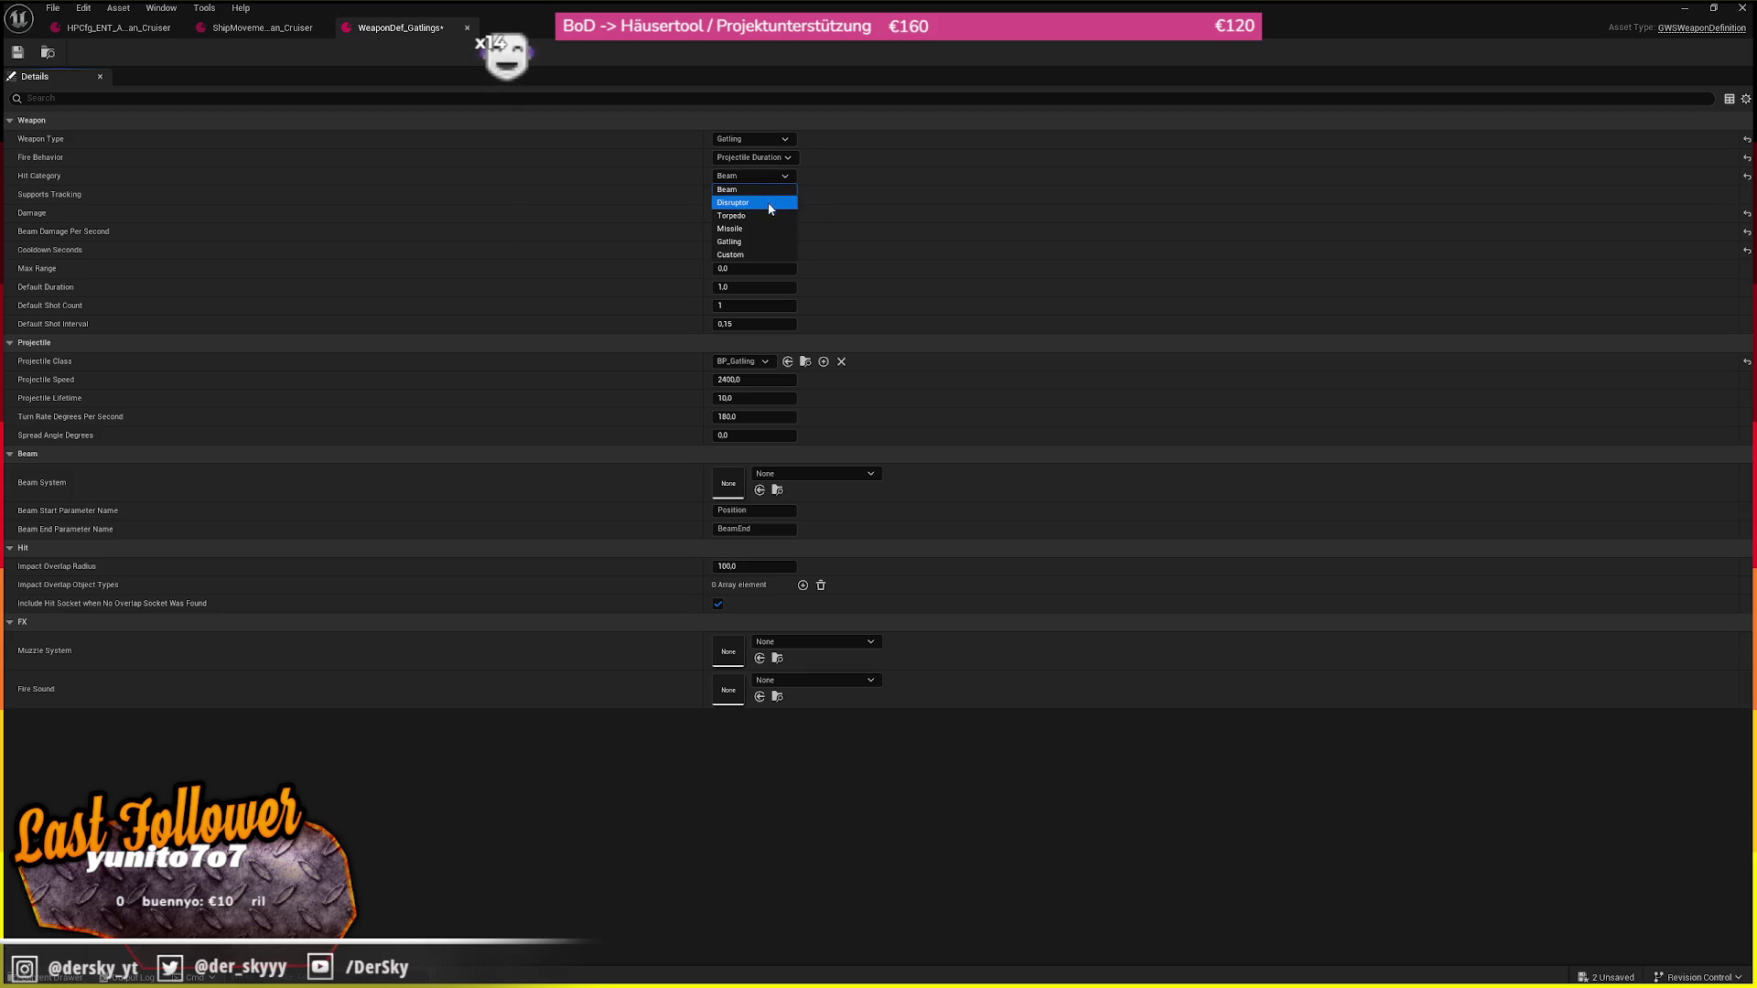
{"action": "left_click", "coordinate": [770, 241]}
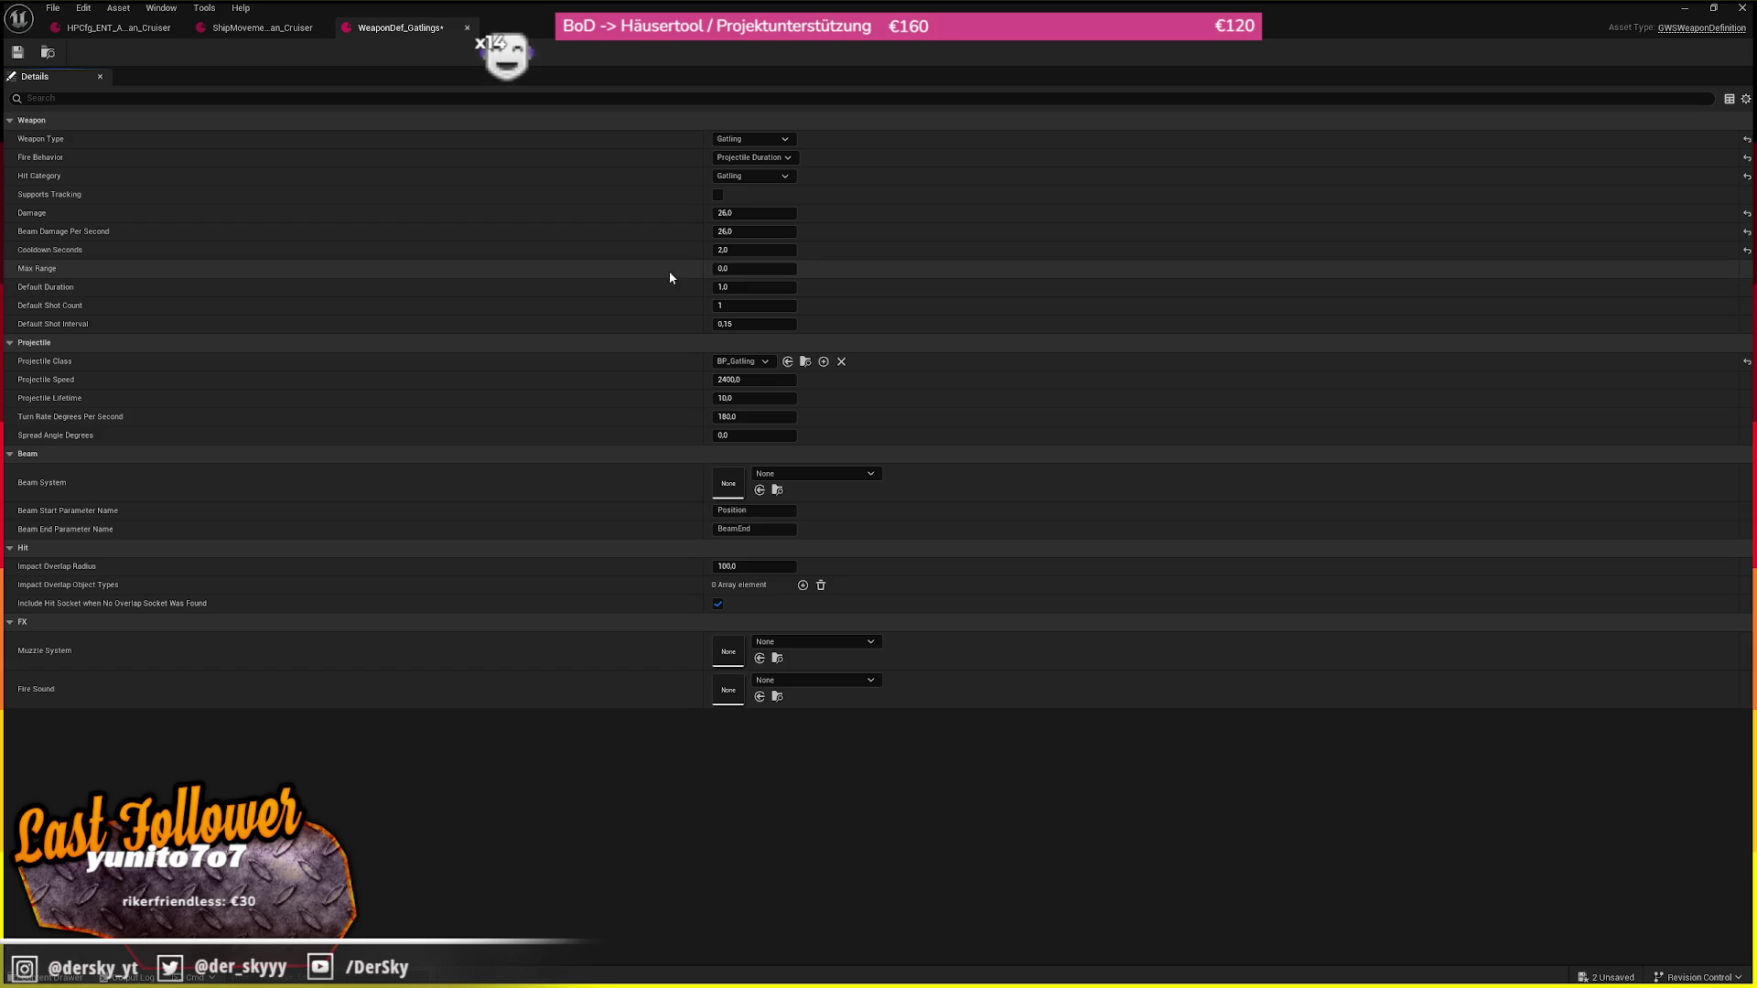
Set the Default Shot Interval to 0.05
{"action": "left_click", "coordinate": [734, 300]}
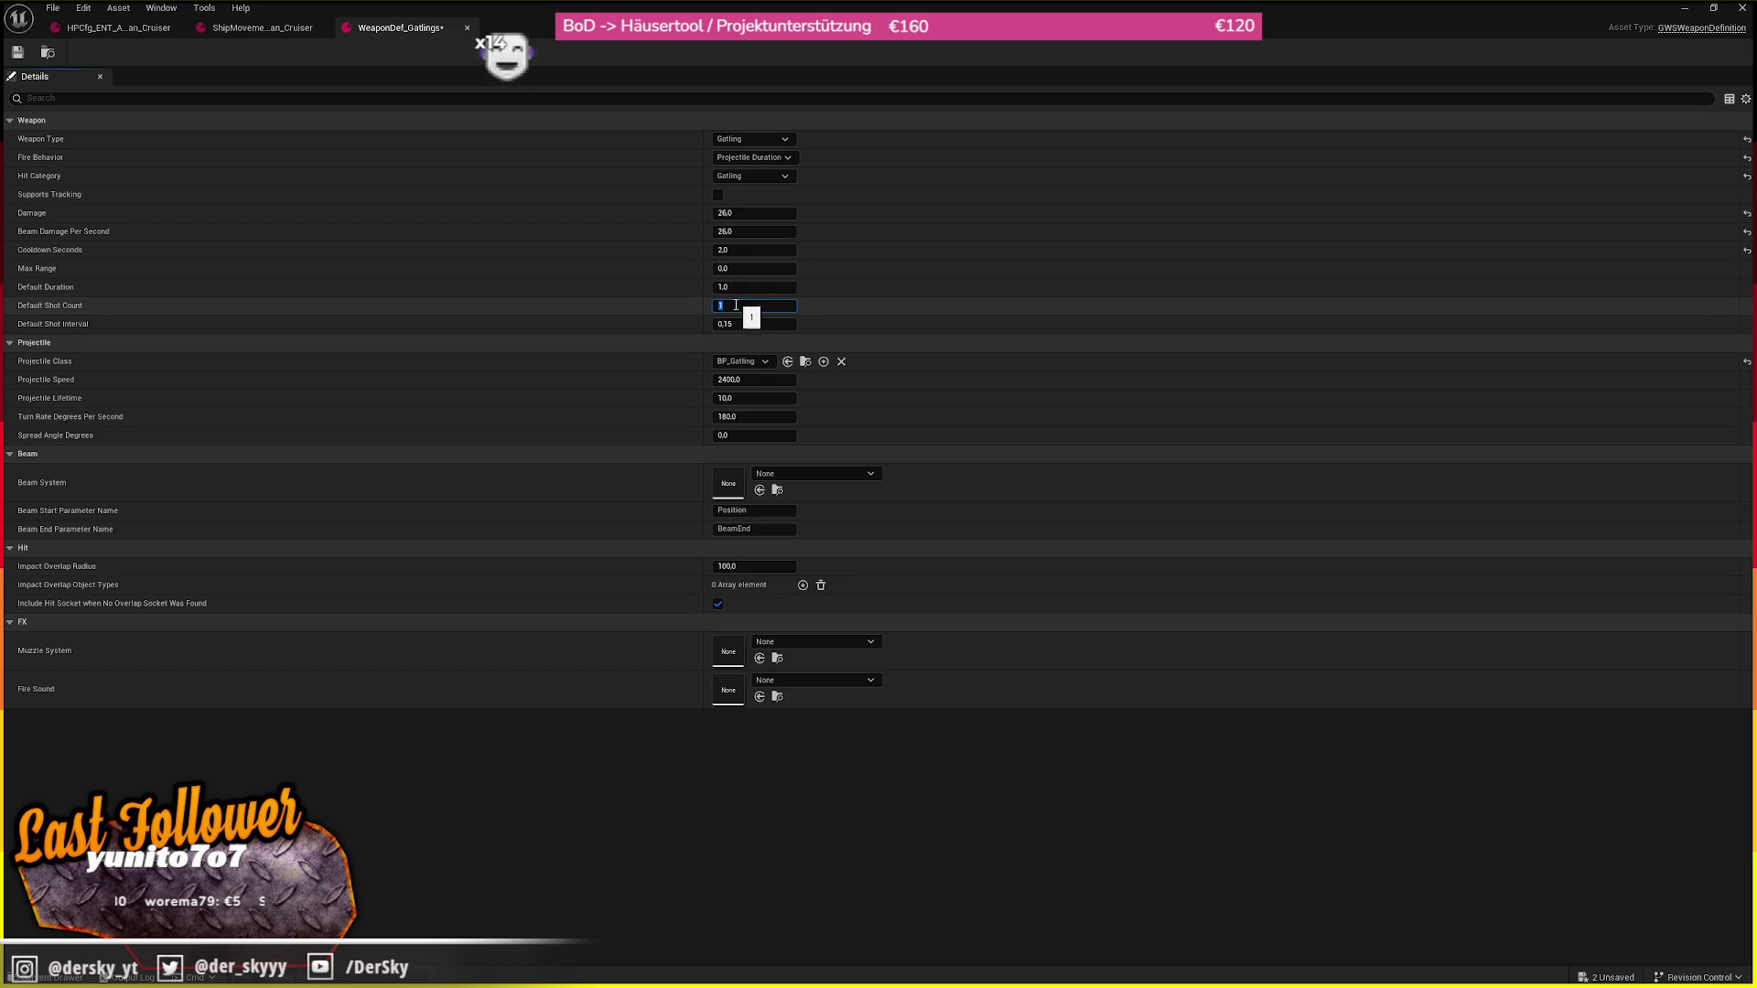
{"action": "left_click", "coordinate": [757, 324]}
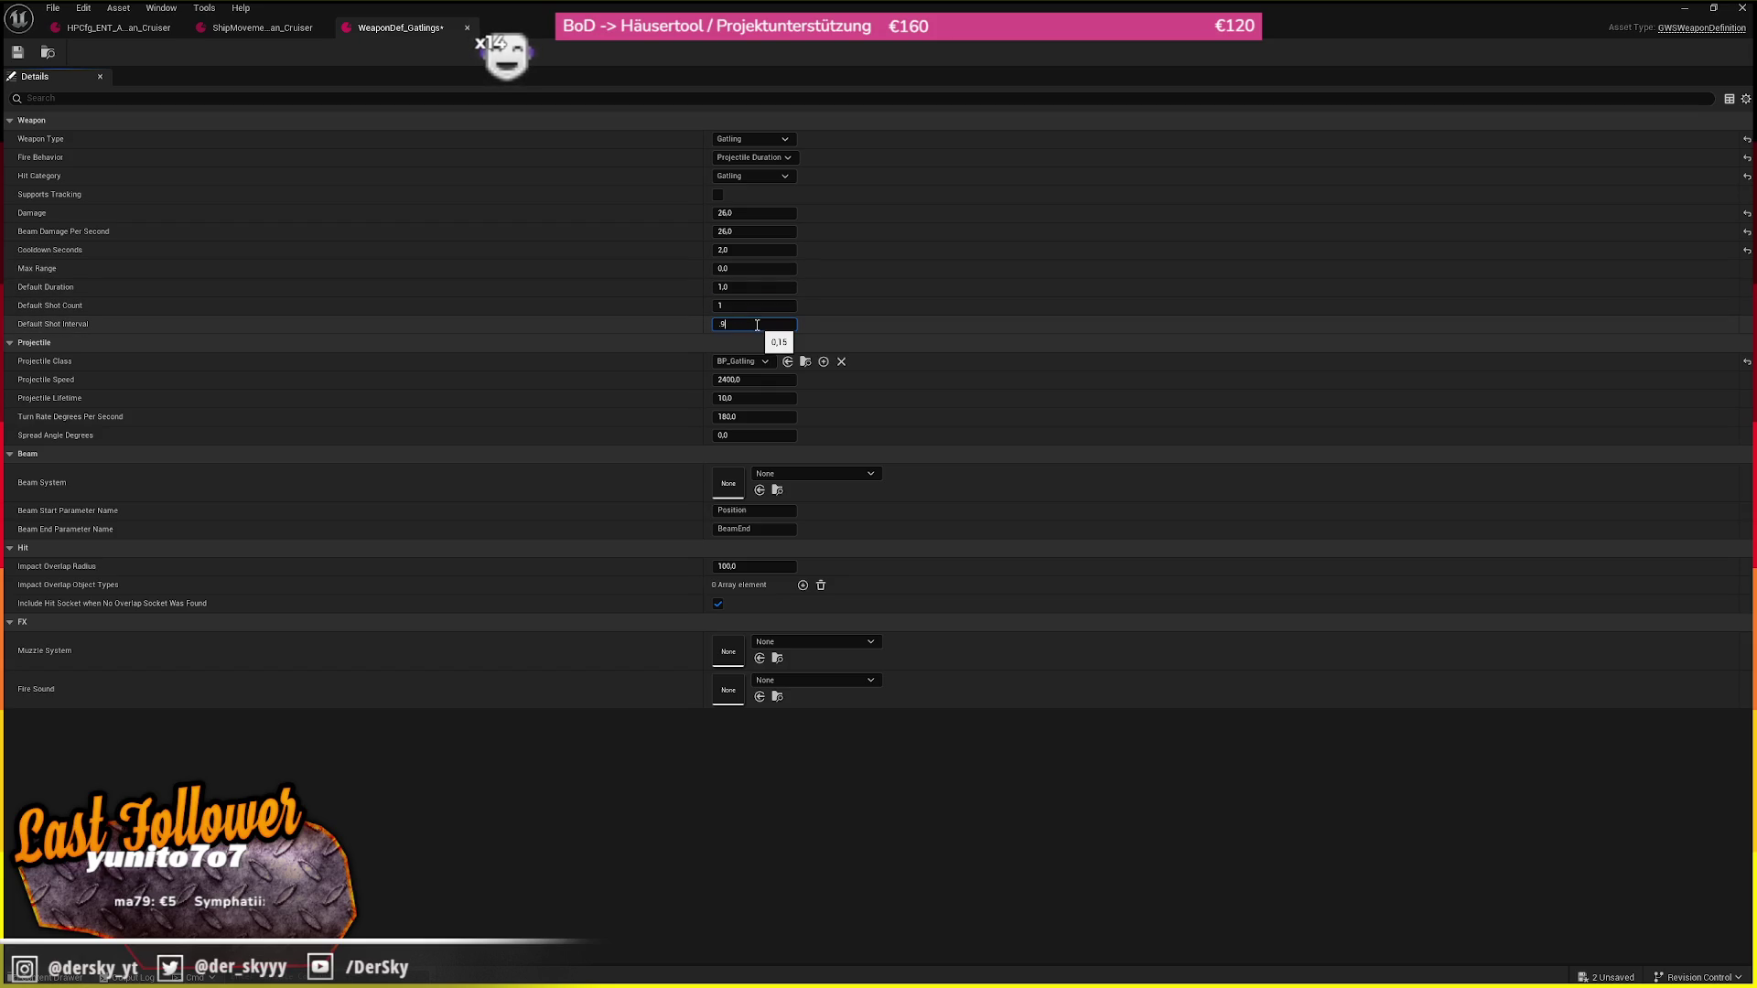
{"action": "type", "text": ",05"}
{"action": "key", "text": "Return"}
{"action": "key", "text": "alt+Tab"}
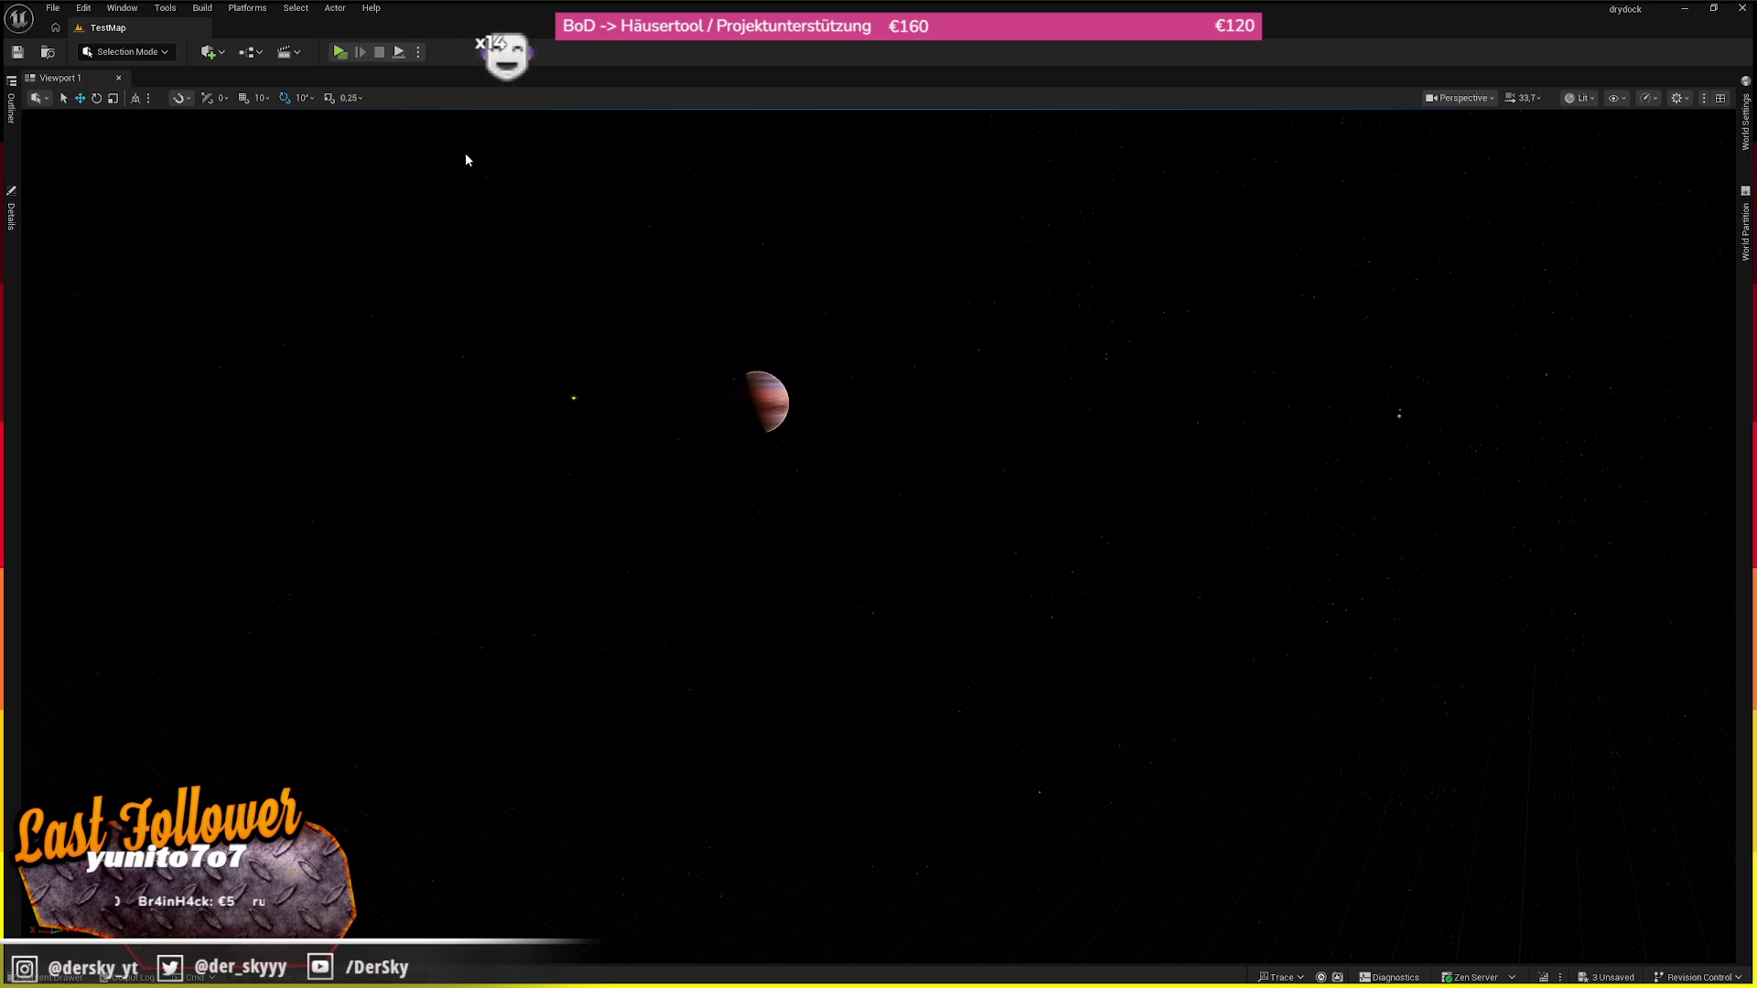
Play-test TestMap with the BC304's gatlings, then return to the asset editors
{"action": "left_click", "coordinate": [339, 53]}
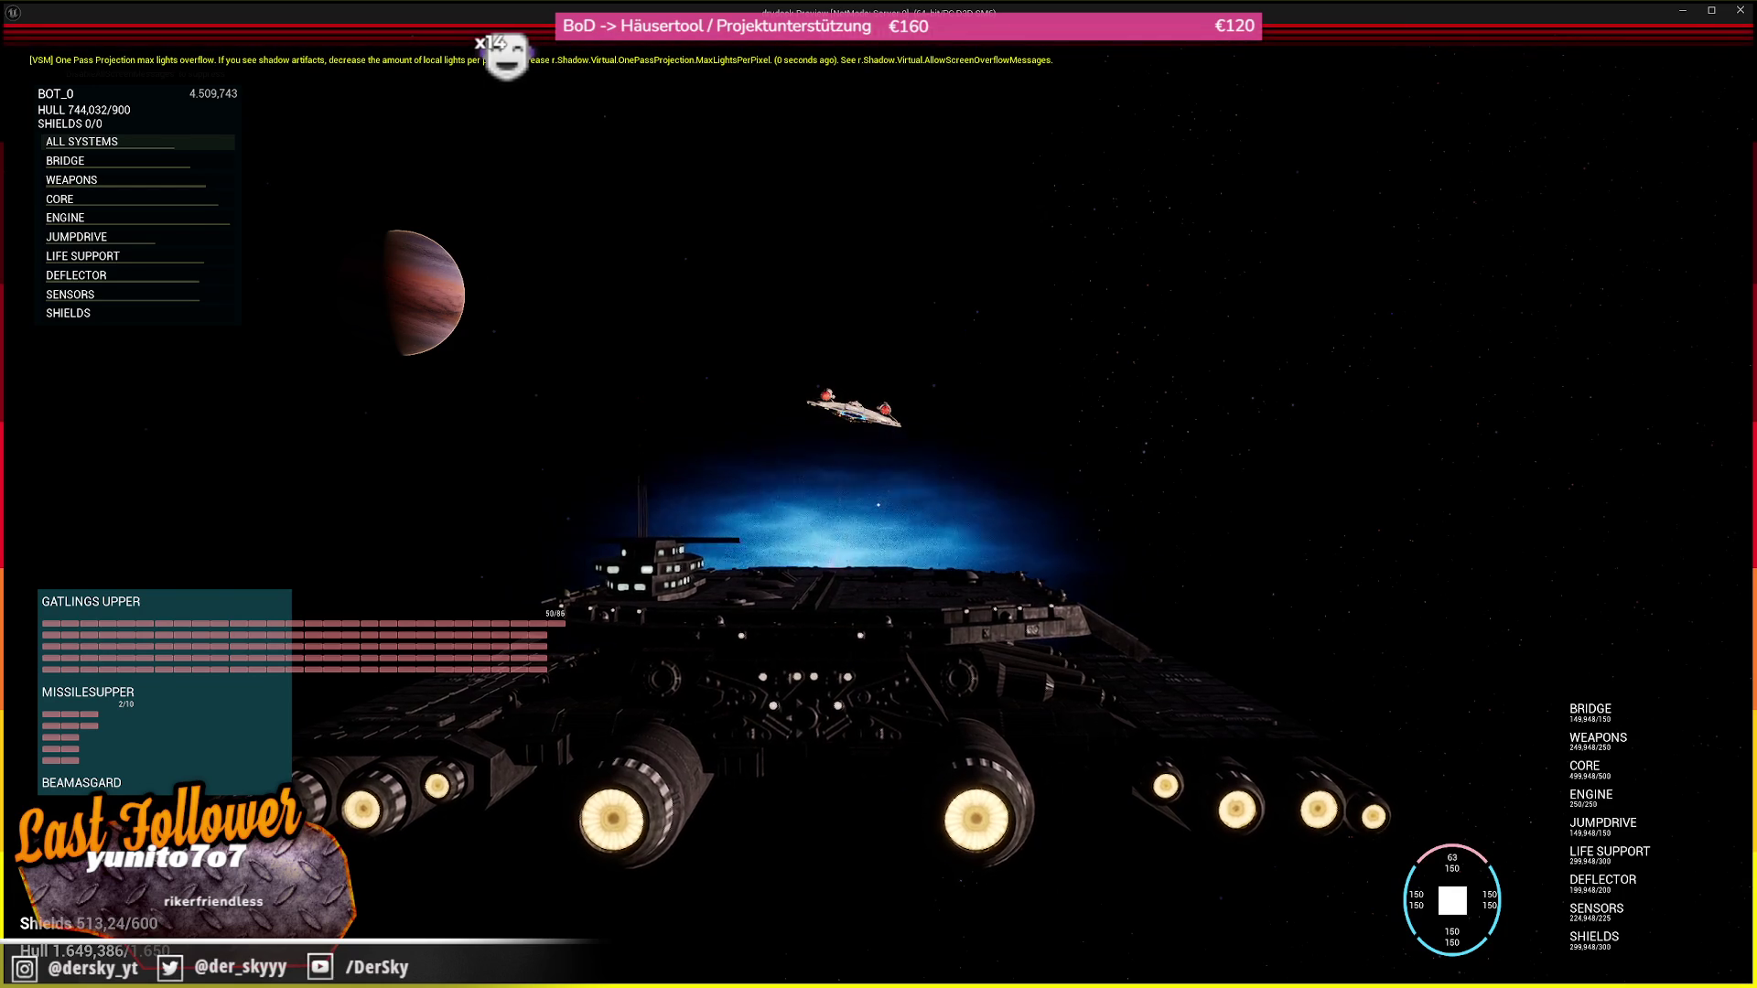
{"action": "key", "text": "Escape"}
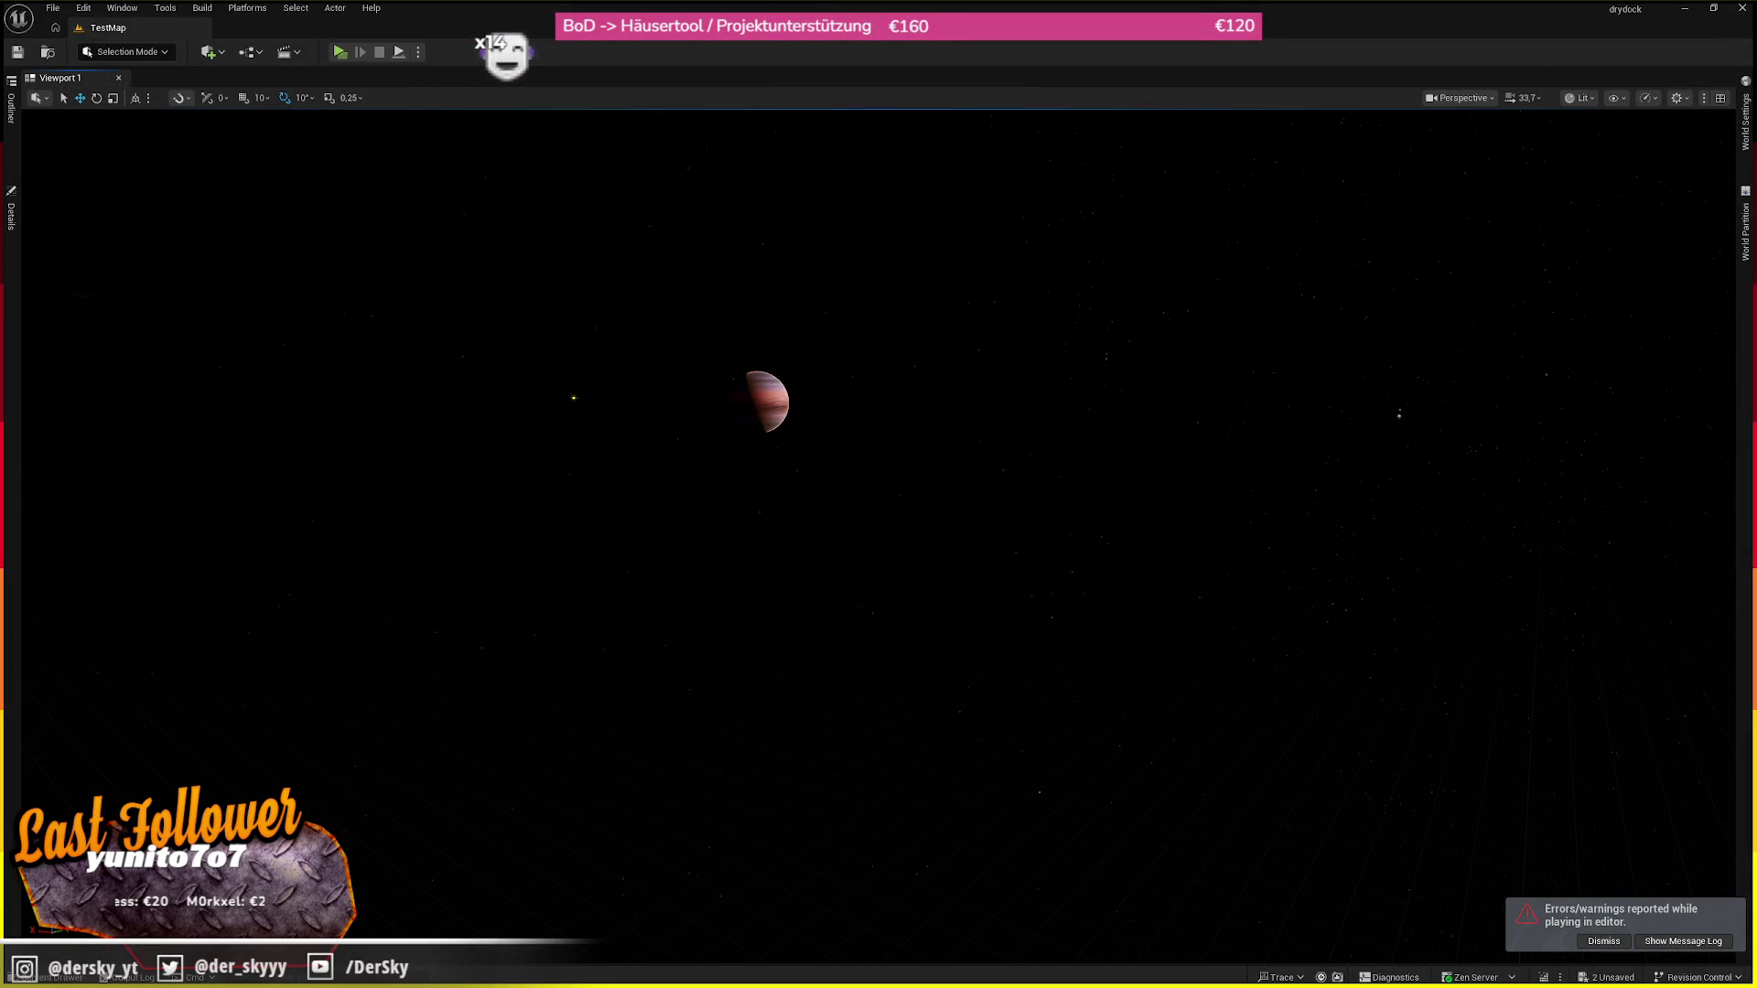
{"action": "key", "text": "alt+Tab"}
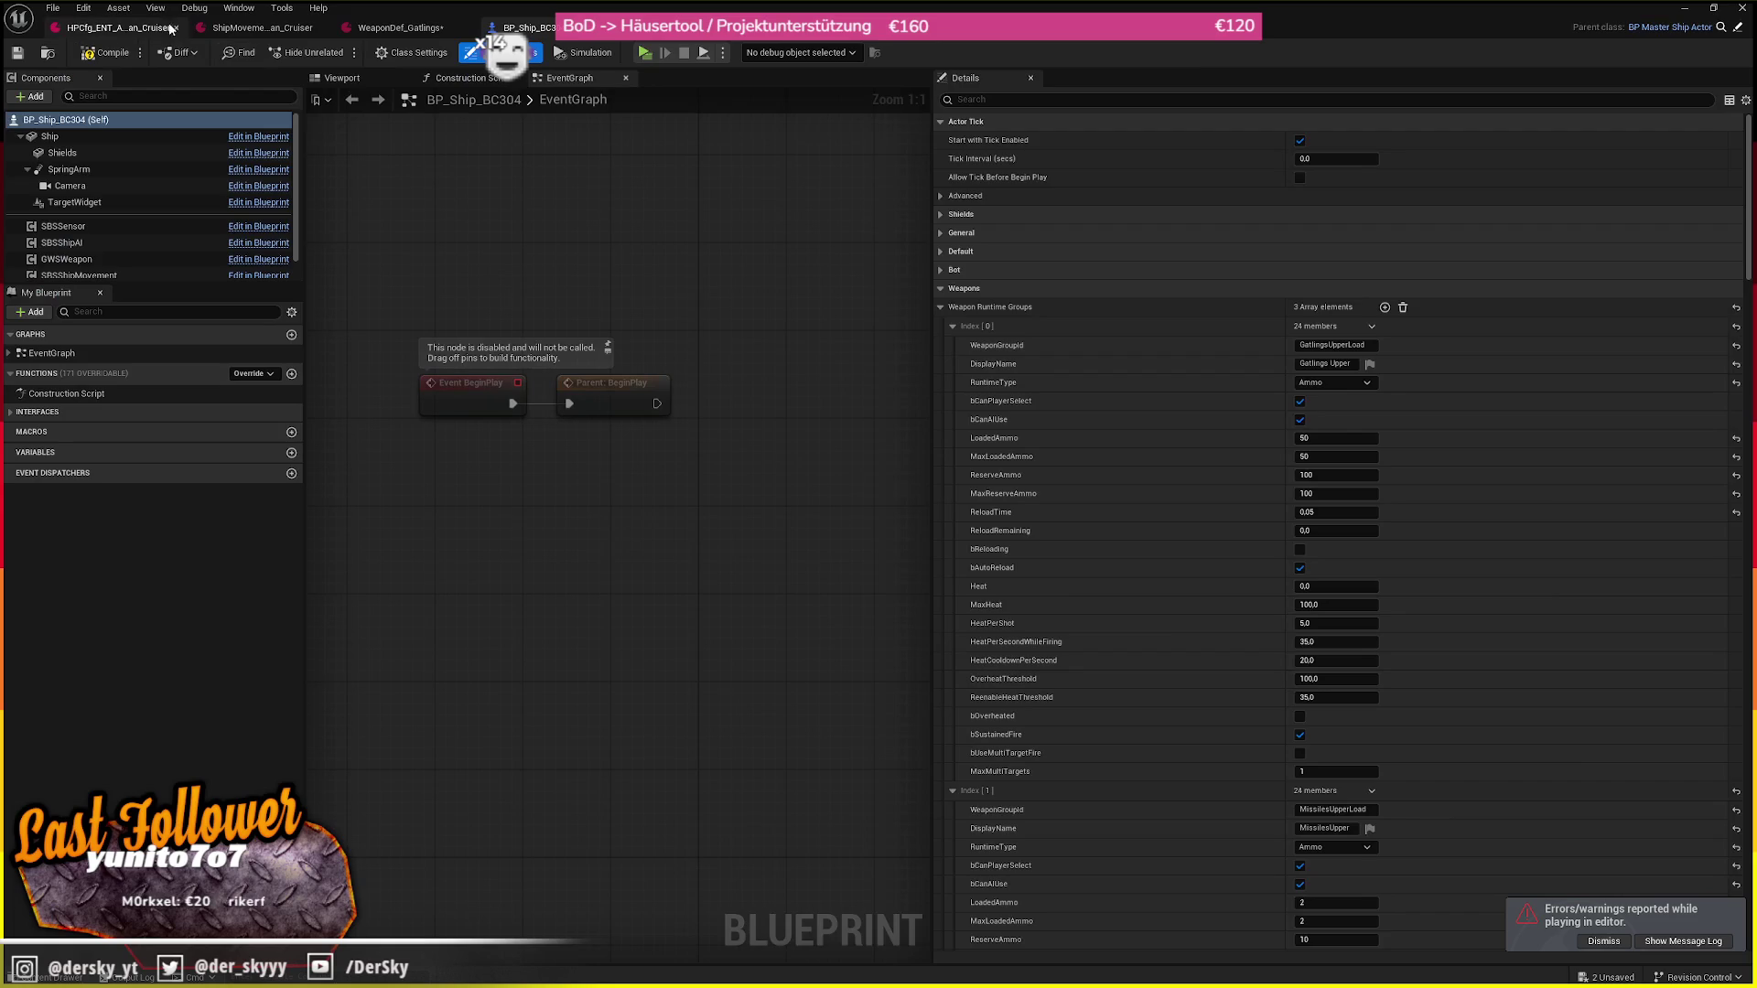
Open the BP_Gatling projectile via Projectile Class and inspect its Trail Component
{"action": "left_click", "coordinate": [394, 27]}
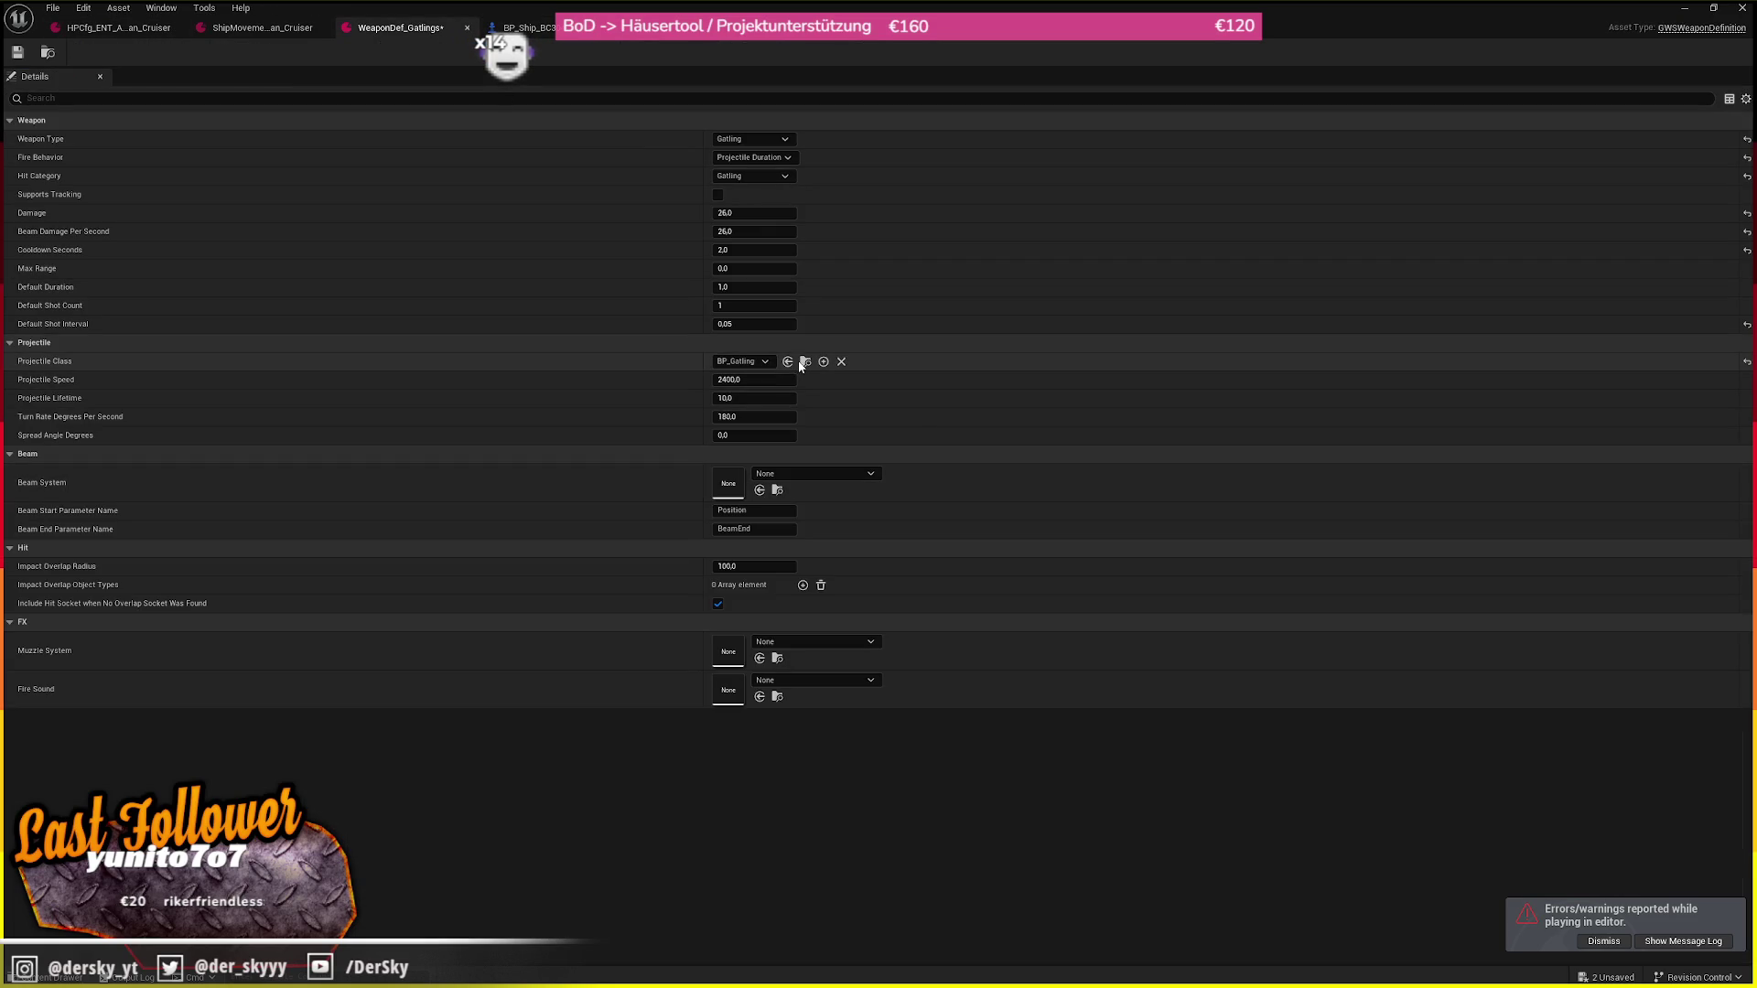
{"action": "left_click", "coordinate": [806, 362]}
{"action": "double_click", "coordinate": [555, 491]}
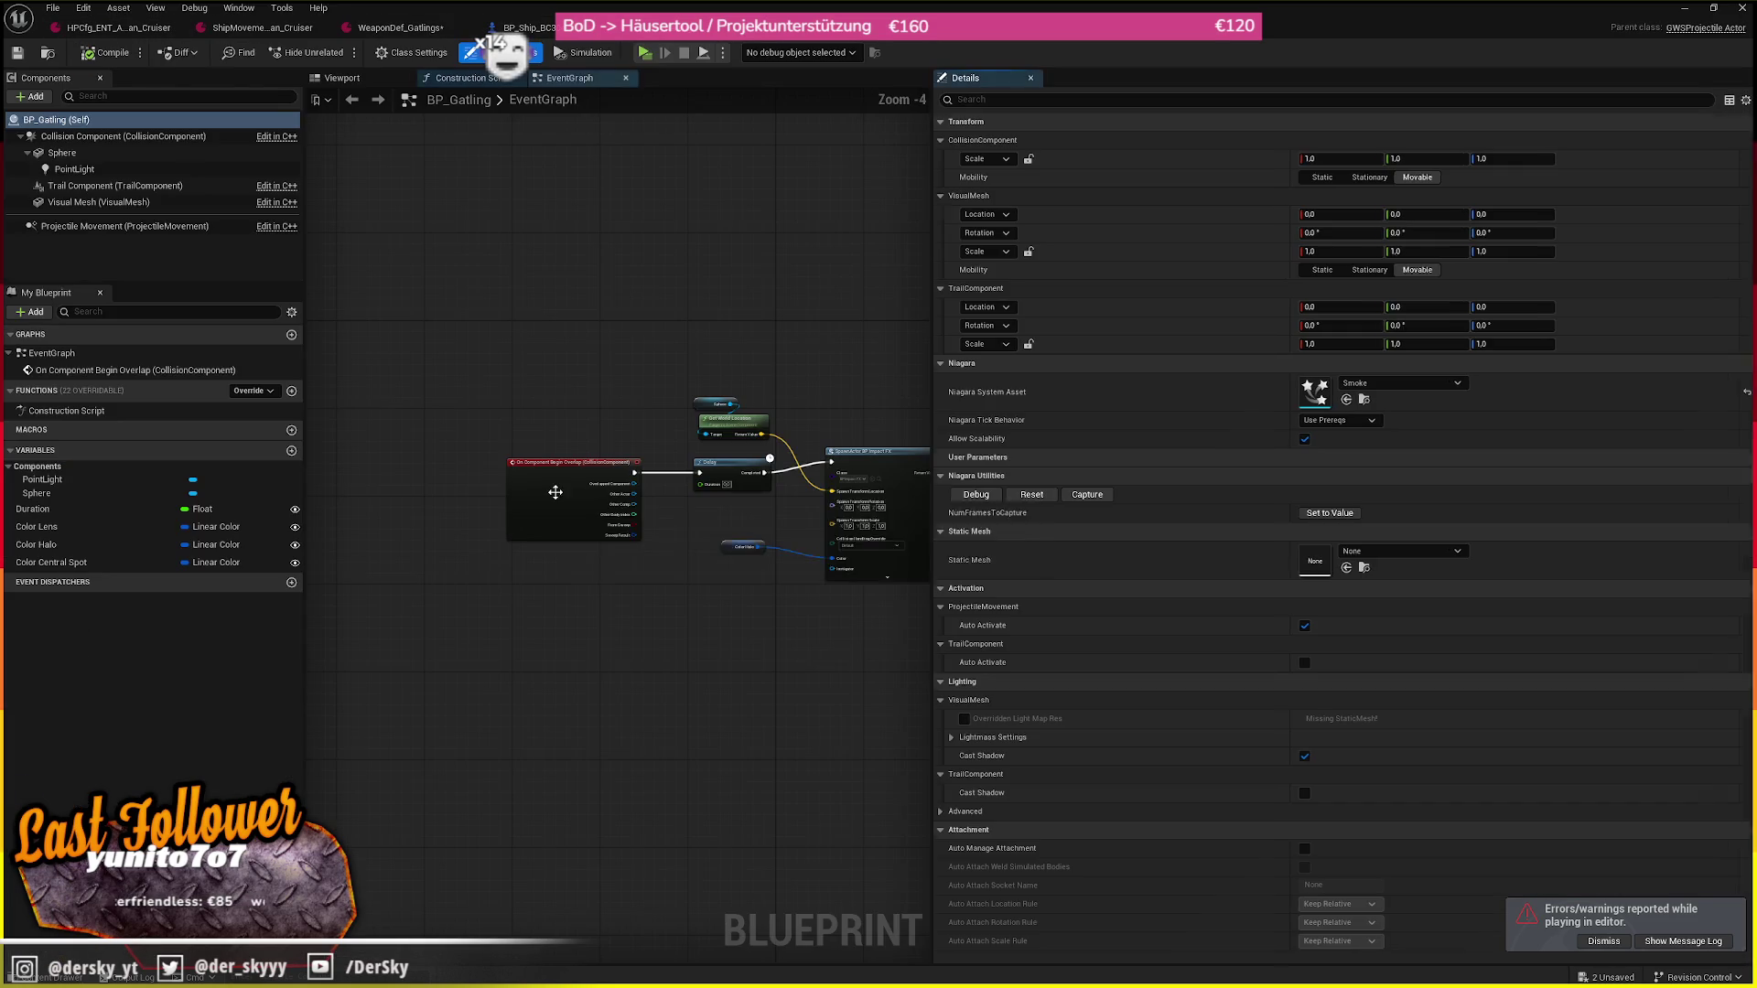
{"action": "left_click", "coordinate": [115, 185]}
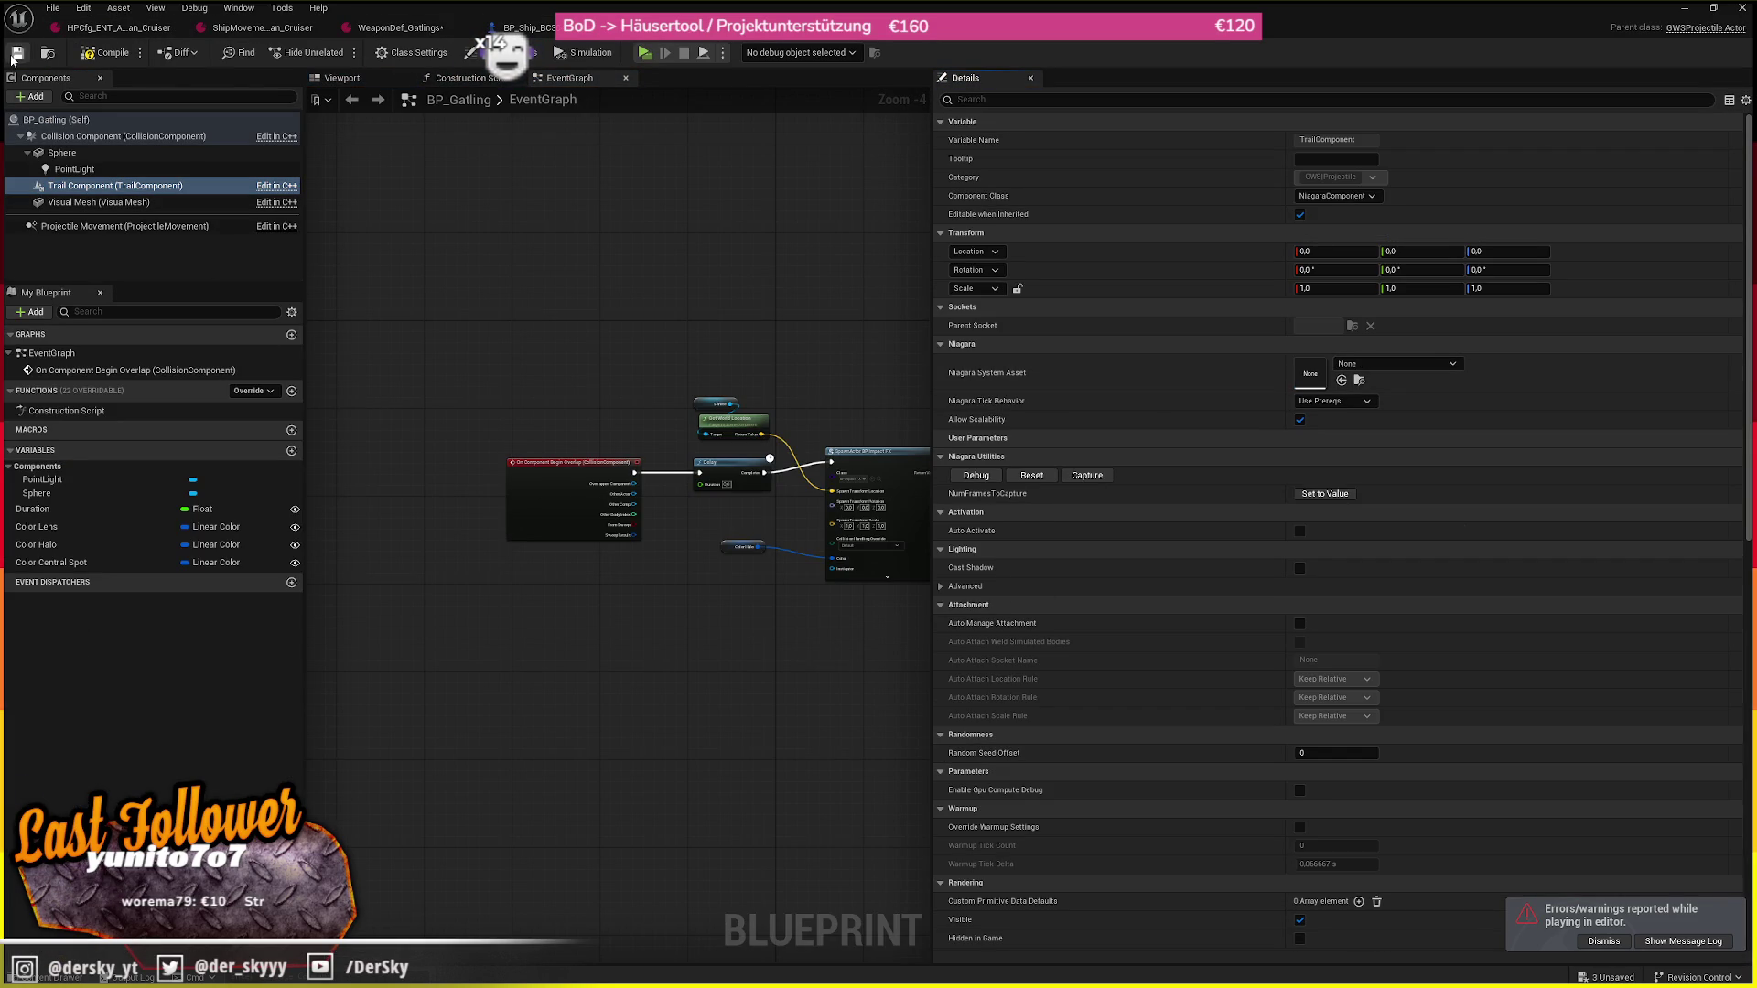
Set WeaponDef_Gatlings Projectile Speed to 5000
{"action": "left_click", "coordinate": [395, 25]}
{"action": "left_click", "coordinate": [746, 376]}
{"action": "type", "text": "5000"}
{"action": "key", "text": "Return"}
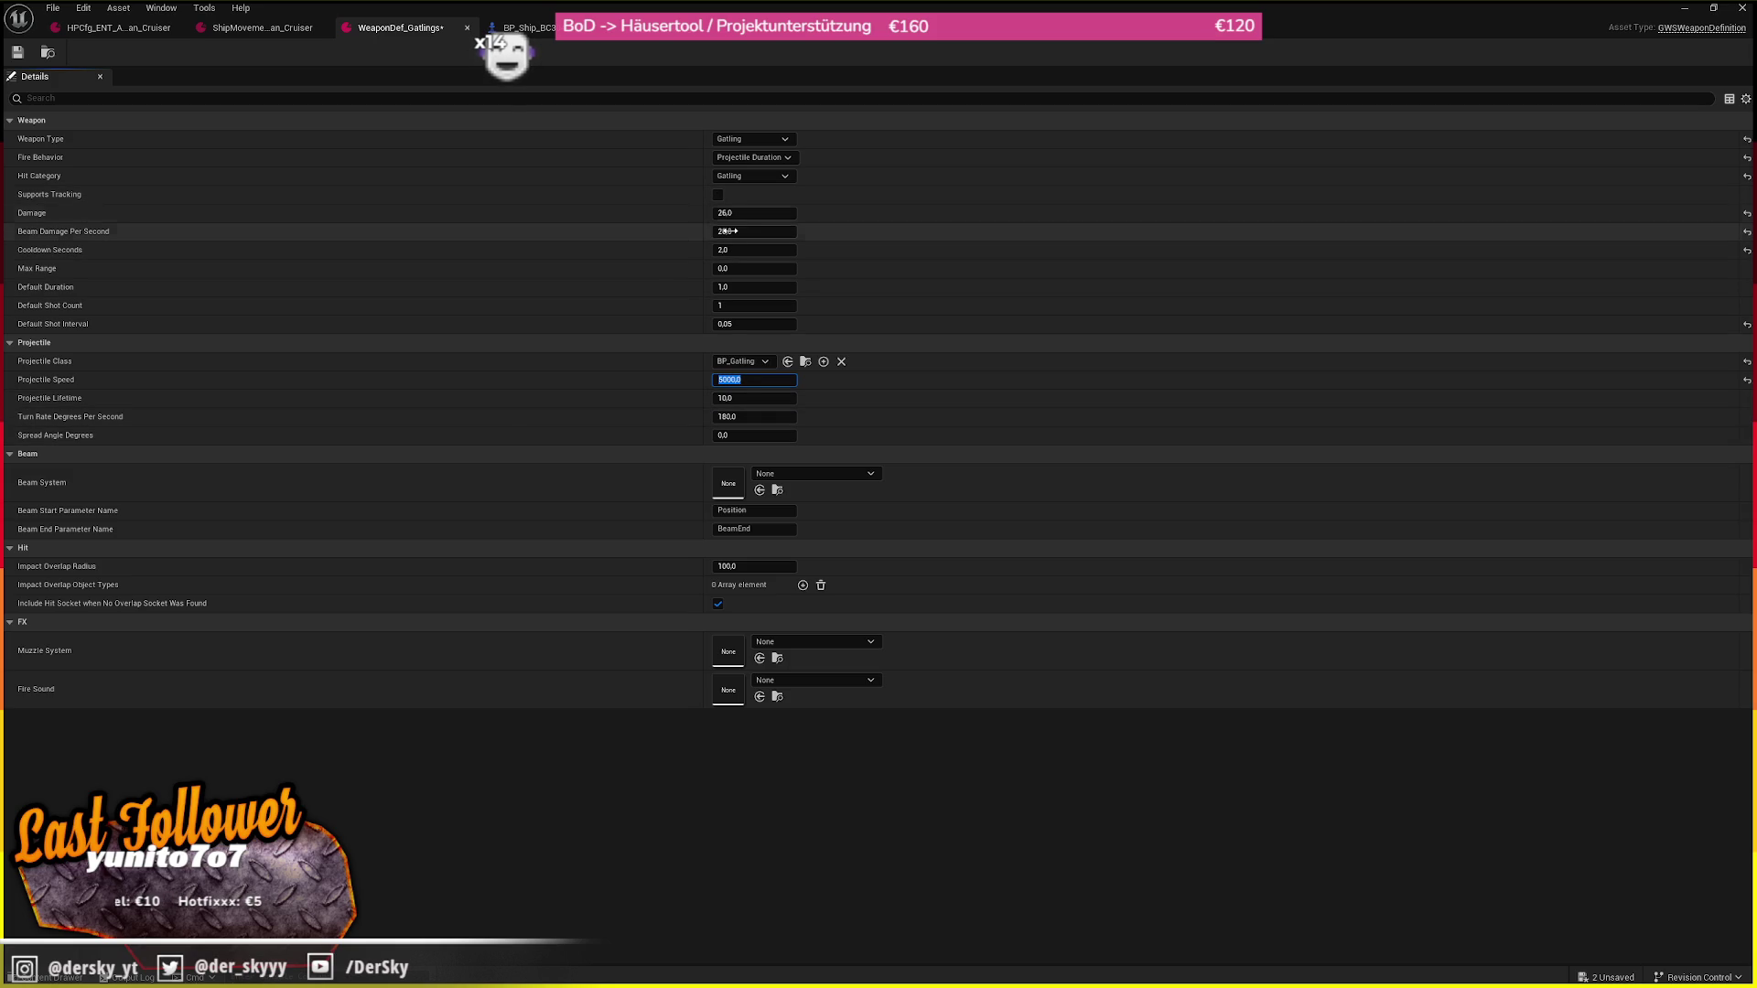
Set Gatlings Damage 10, Default Duration 2.0 and Cooldown Seconds 0.01
{"action": "left_click", "coordinate": [756, 216]}
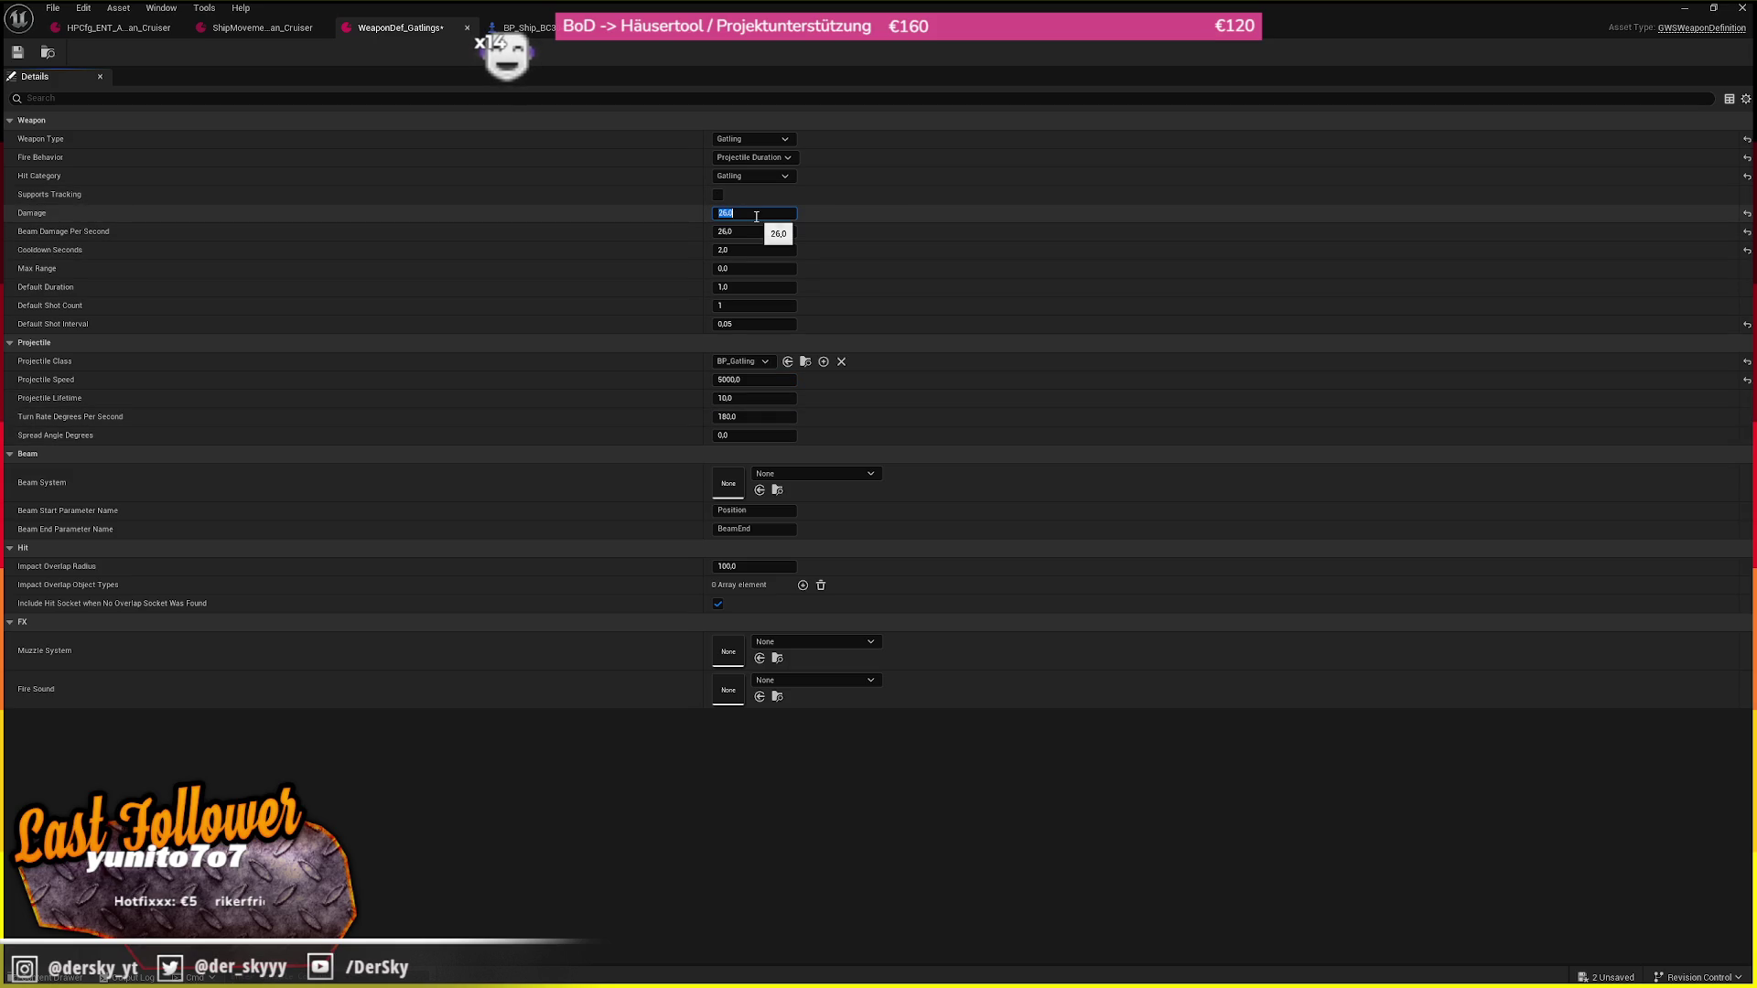
{"action": "type", "text": "10"}
{"action": "key", "text": "Return"}
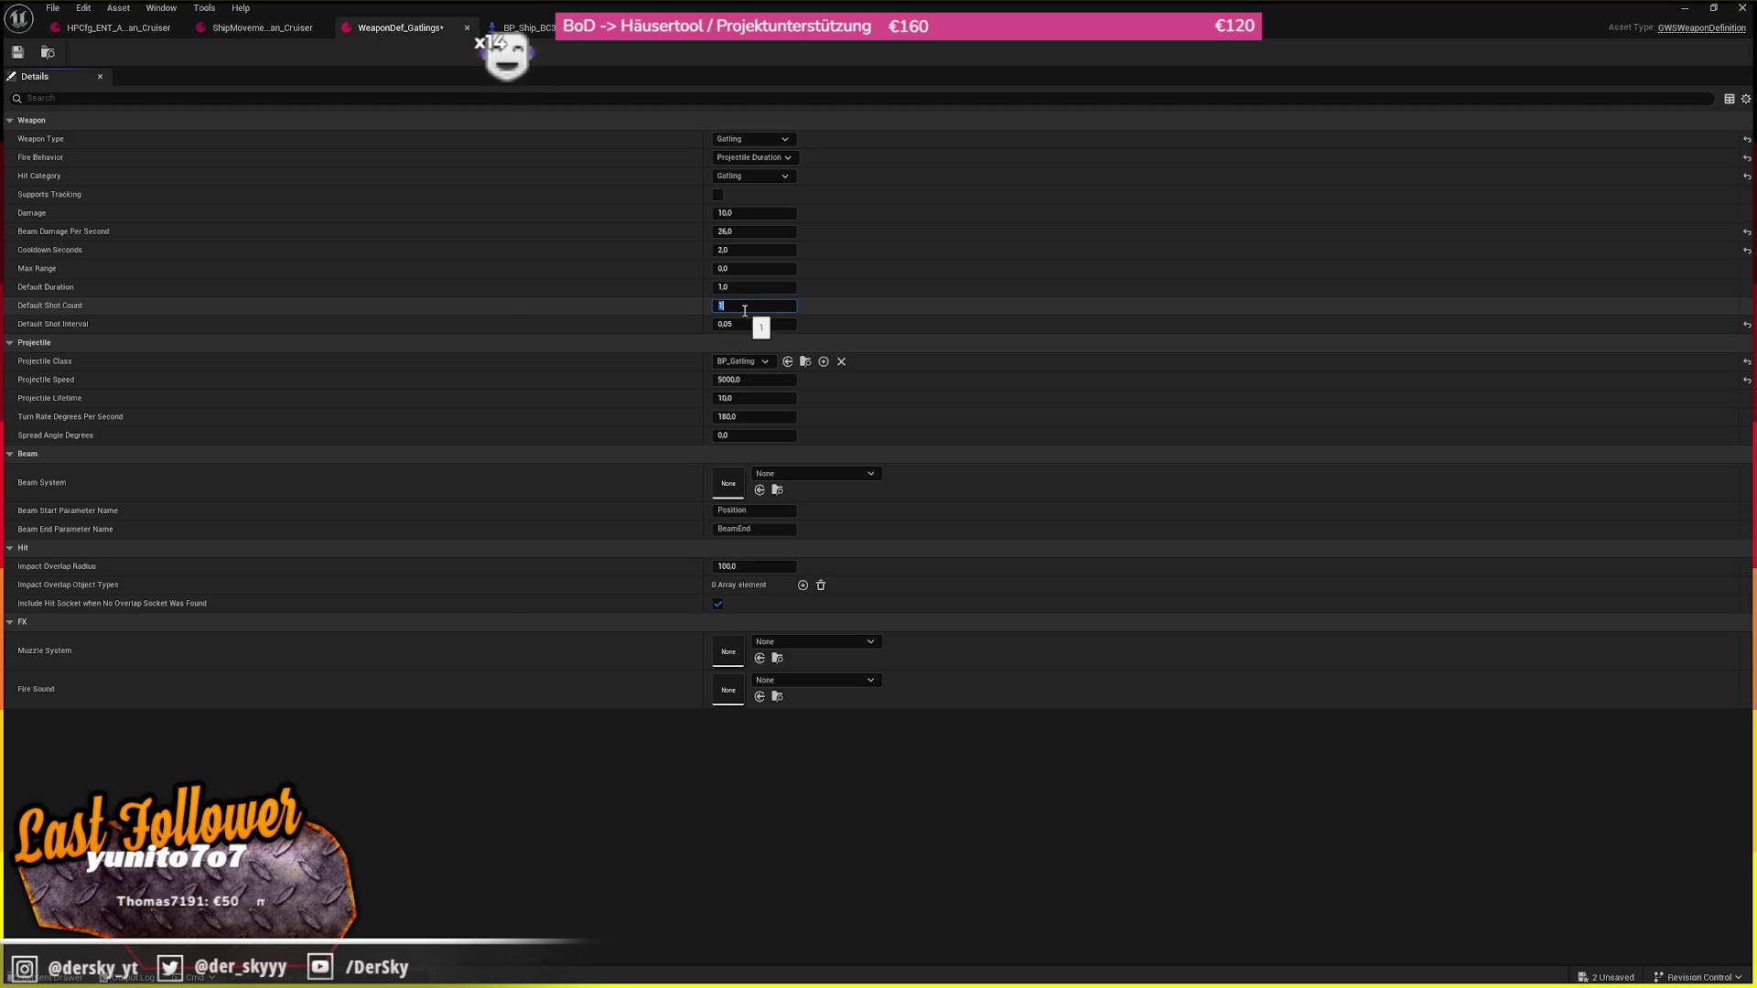
{"action": "left_click", "coordinate": [753, 287]}
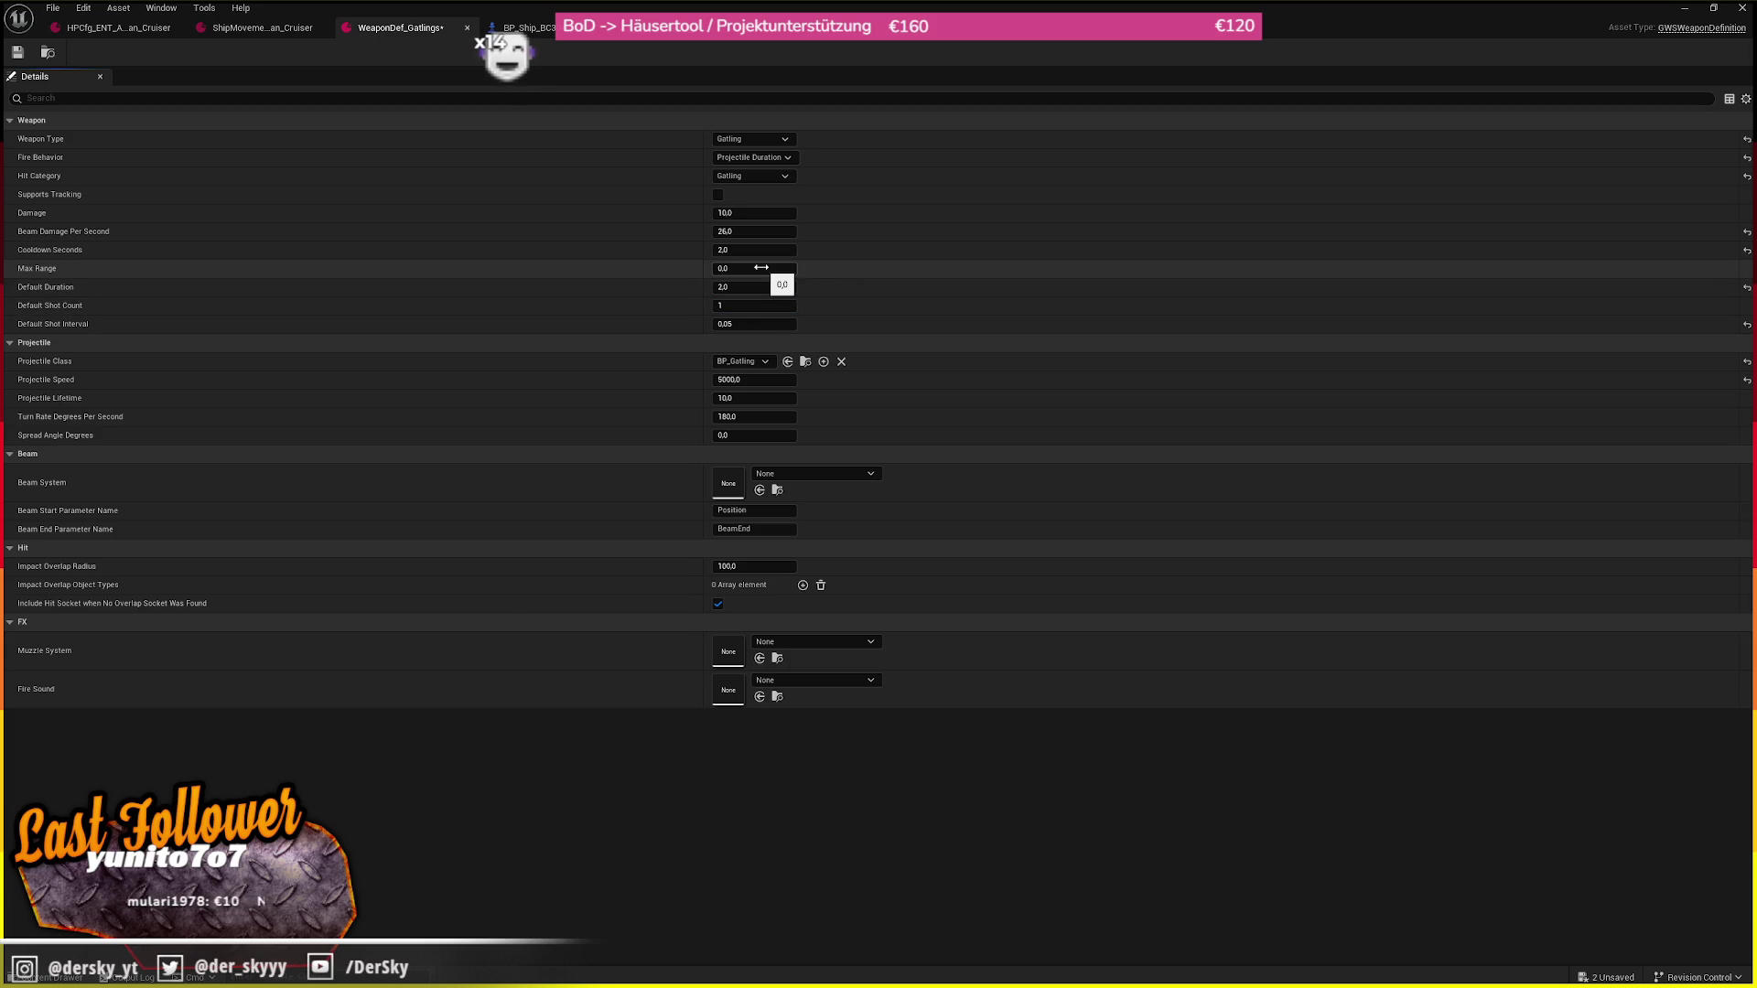
{"action": "left_click", "coordinate": [764, 251]}
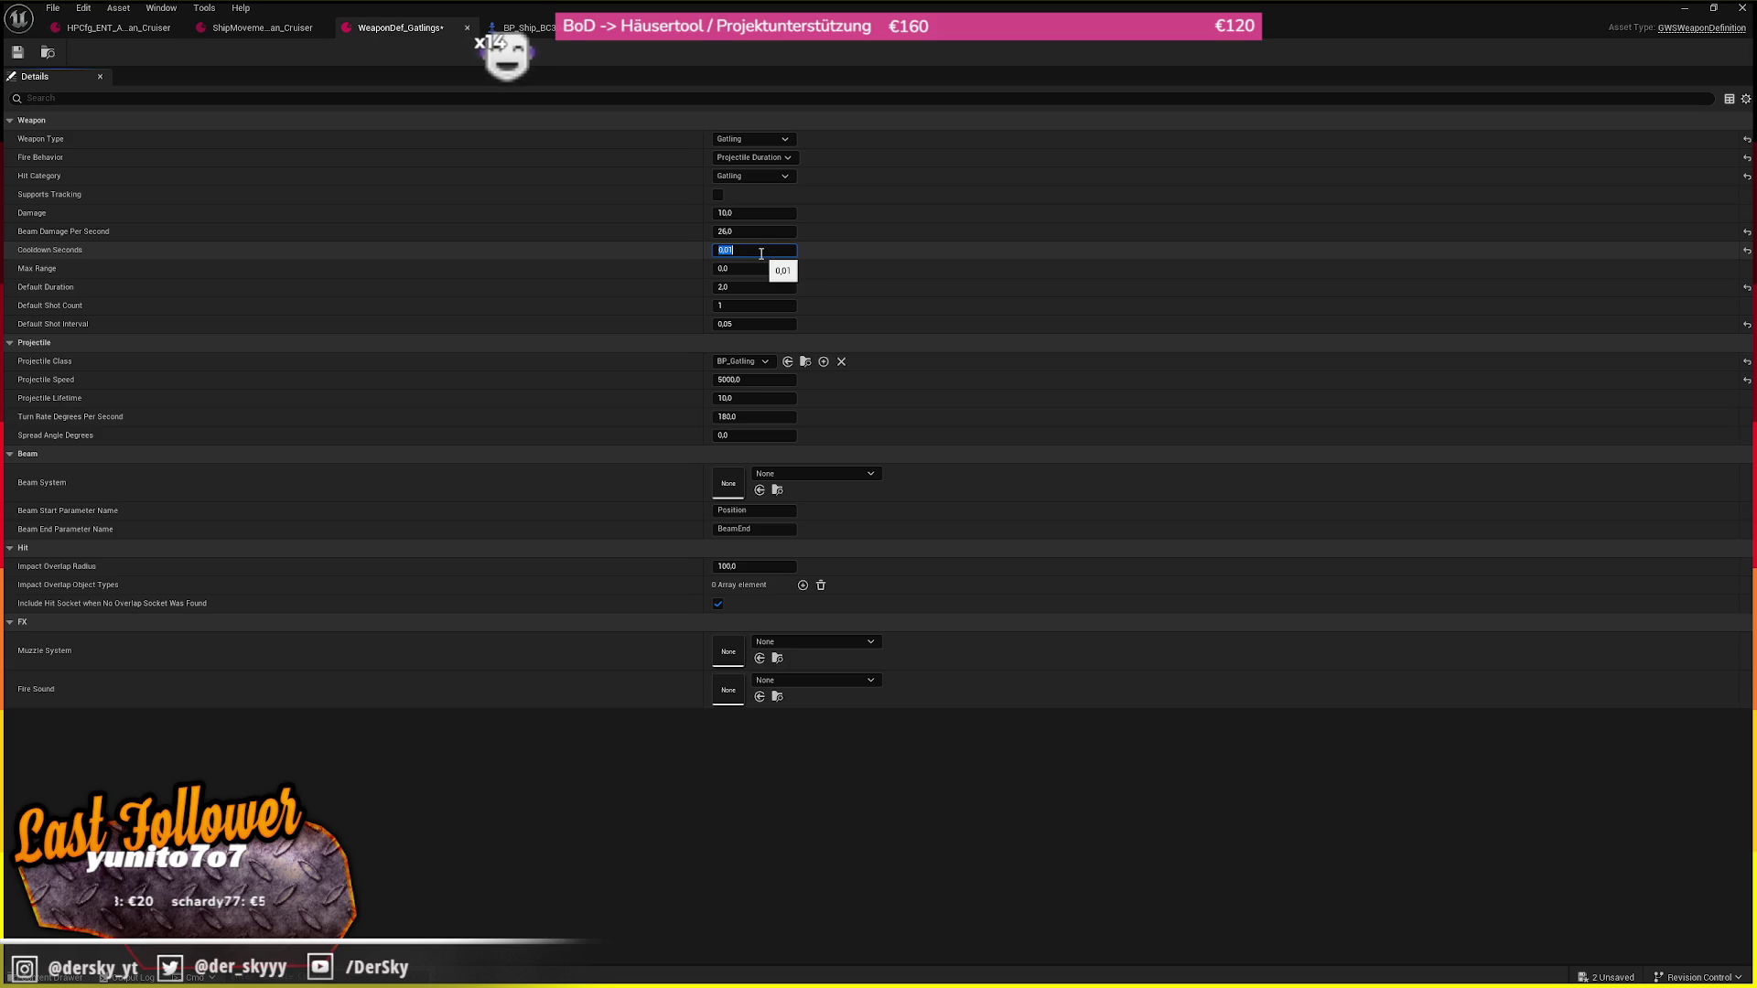
{"action": "key", "text": "alt+Tab"}
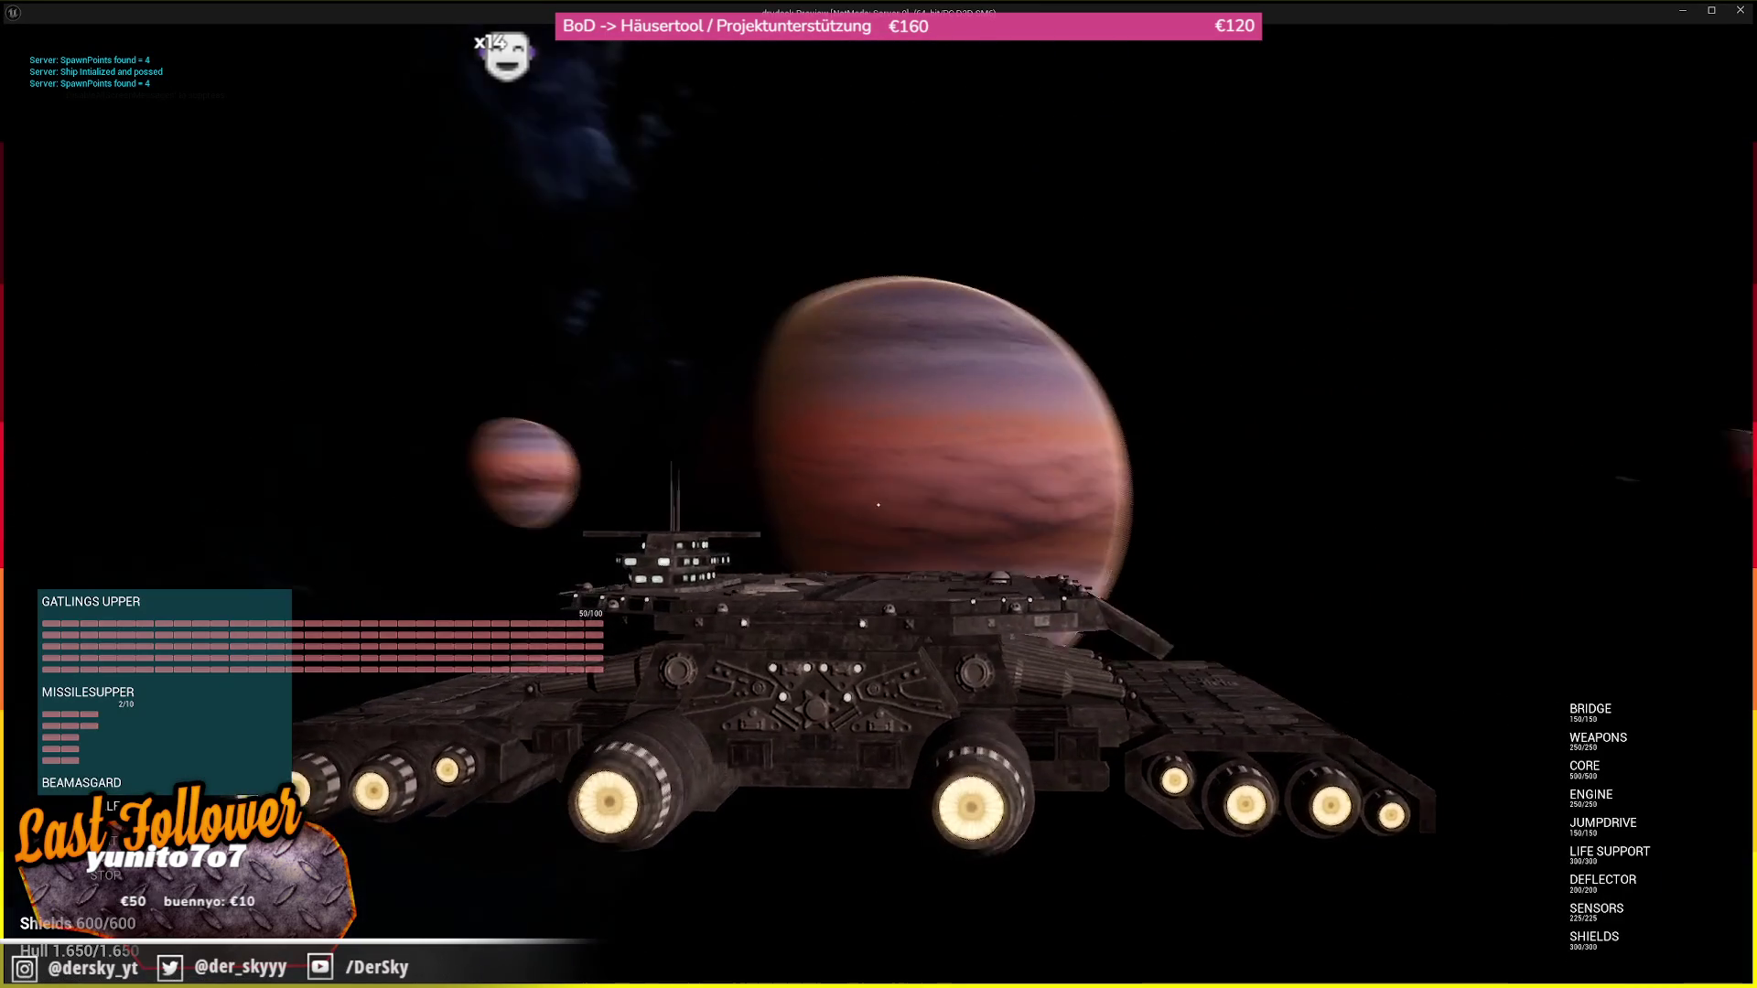
Use the jump drive in the play-test, stop it, and select Default Shot Interval
{"action": "key", "text": "j"}
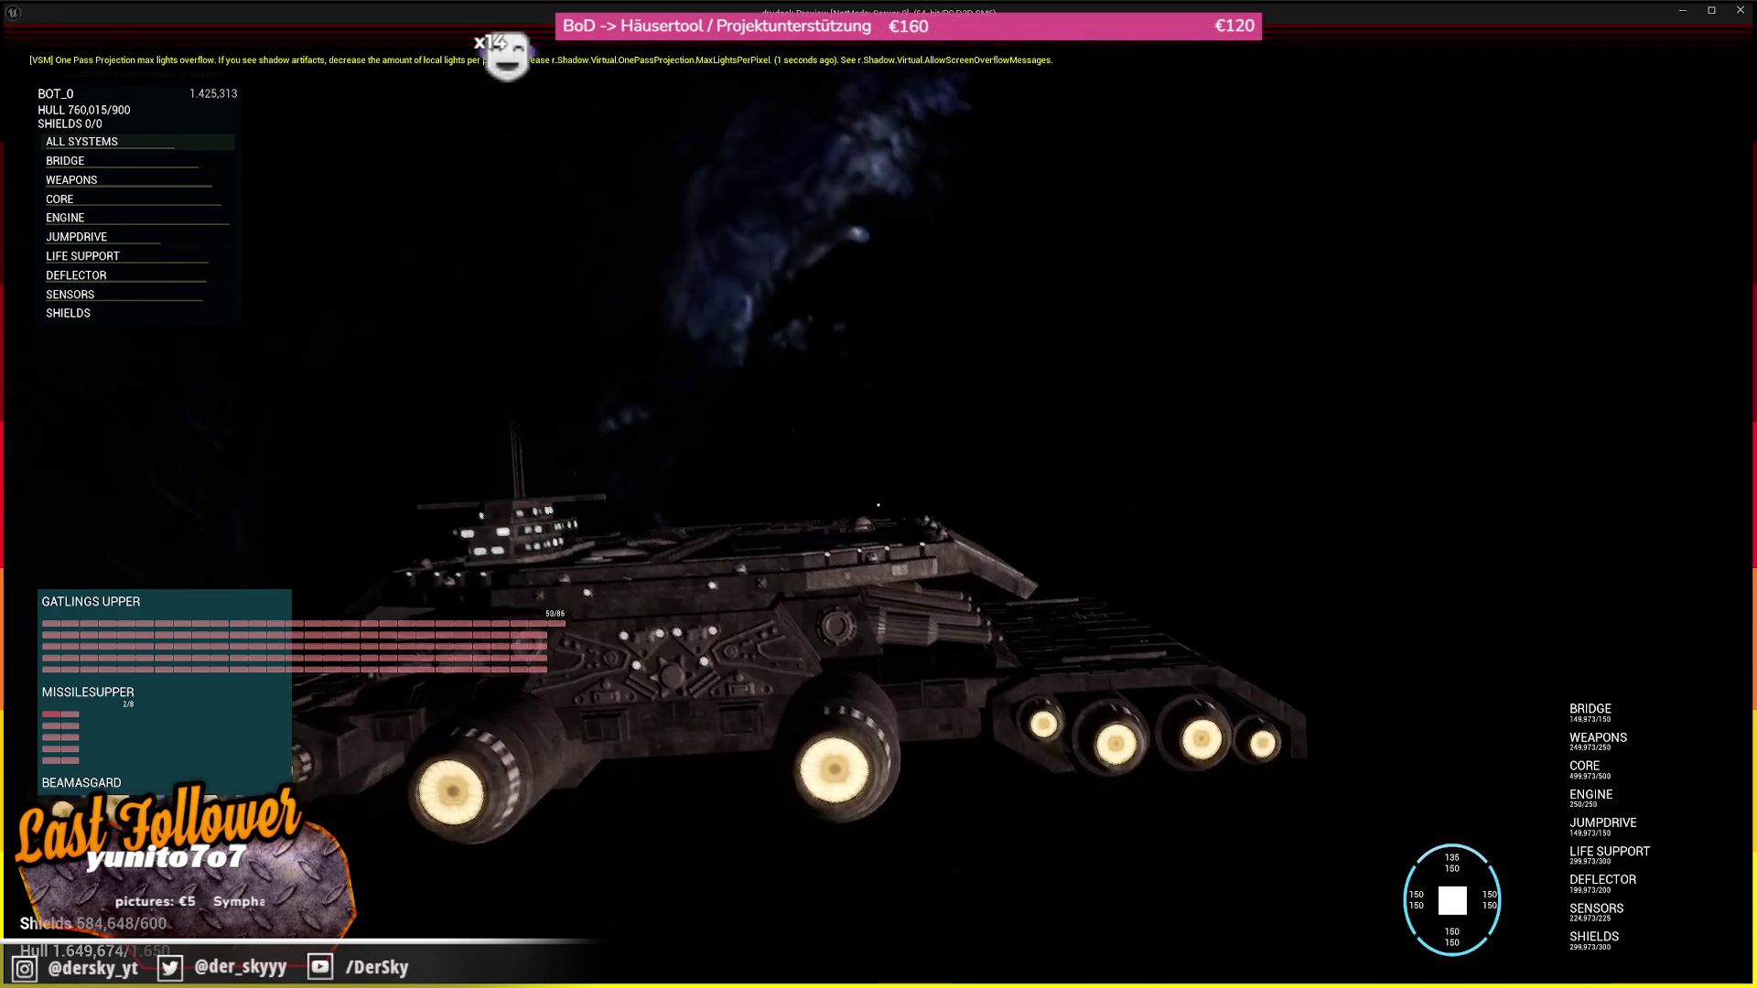
{"action": "key", "text": "Escape"}
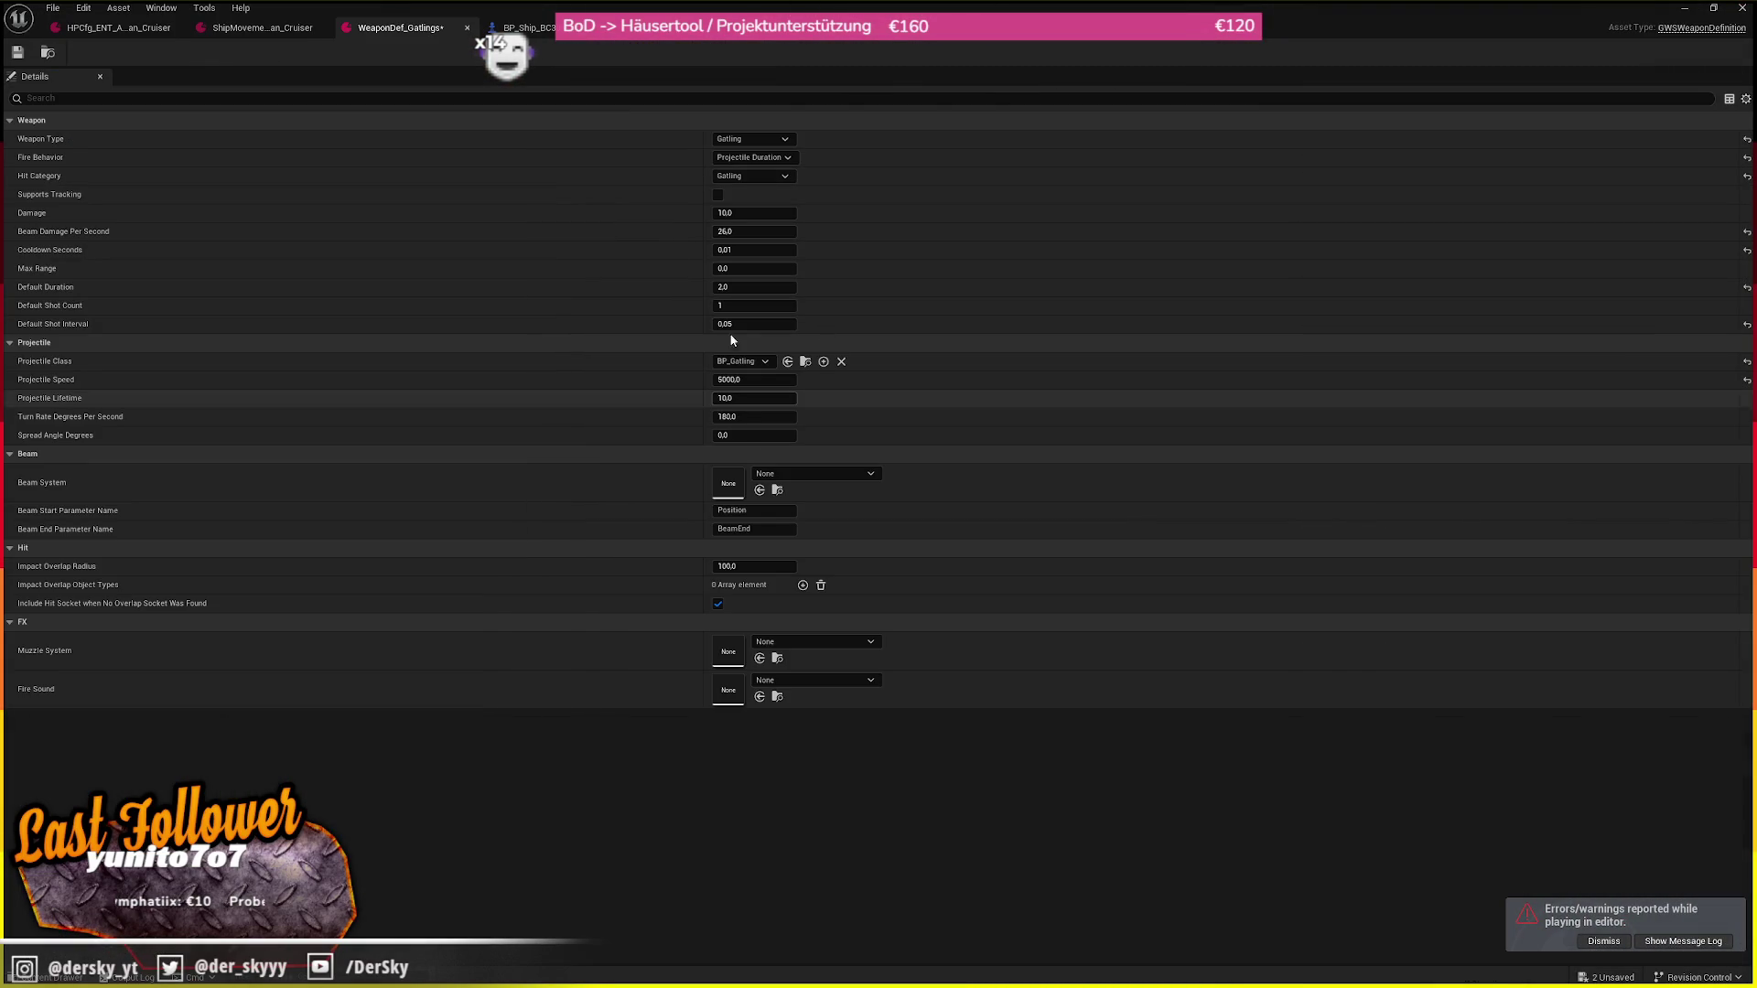
{"action": "left_click", "coordinate": [731, 325]}
Set Default Shot Interval to 0,01, save WeaponDef_Gatlings, and end the next play-test
{"action": "type", "text": "0,01"}
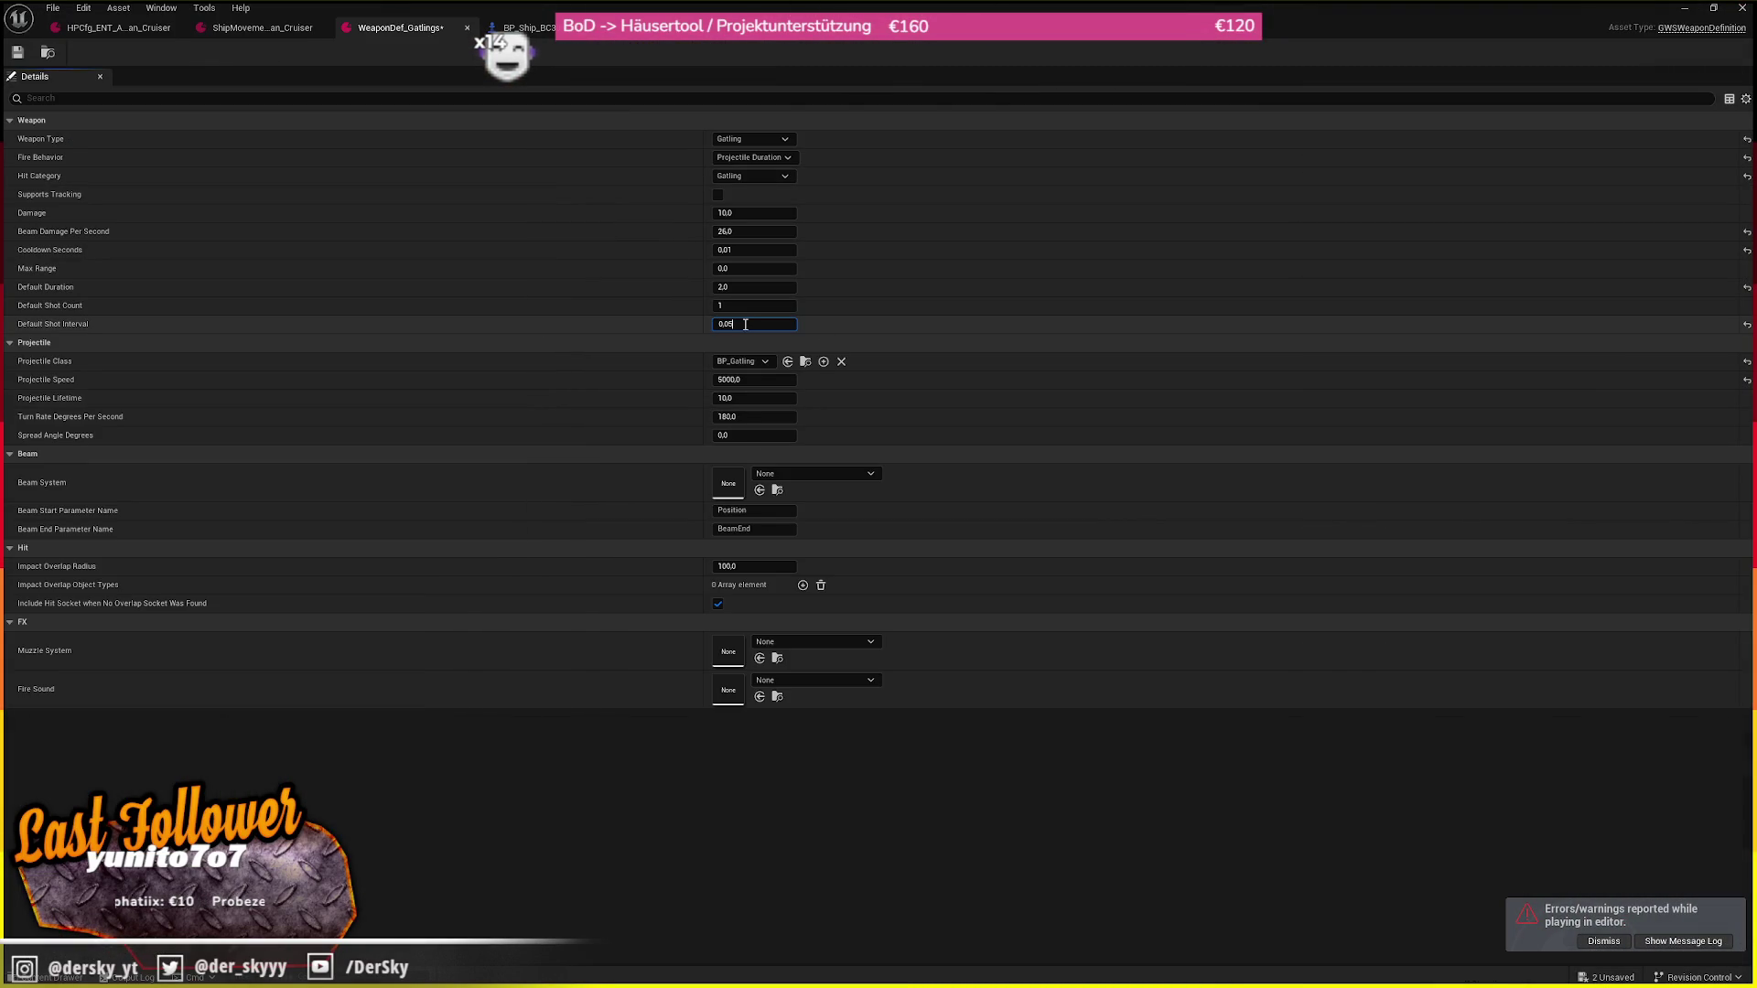
{"action": "key", "text": "Return"}
{"action": "left_click", "coordinate": [17, 52]}
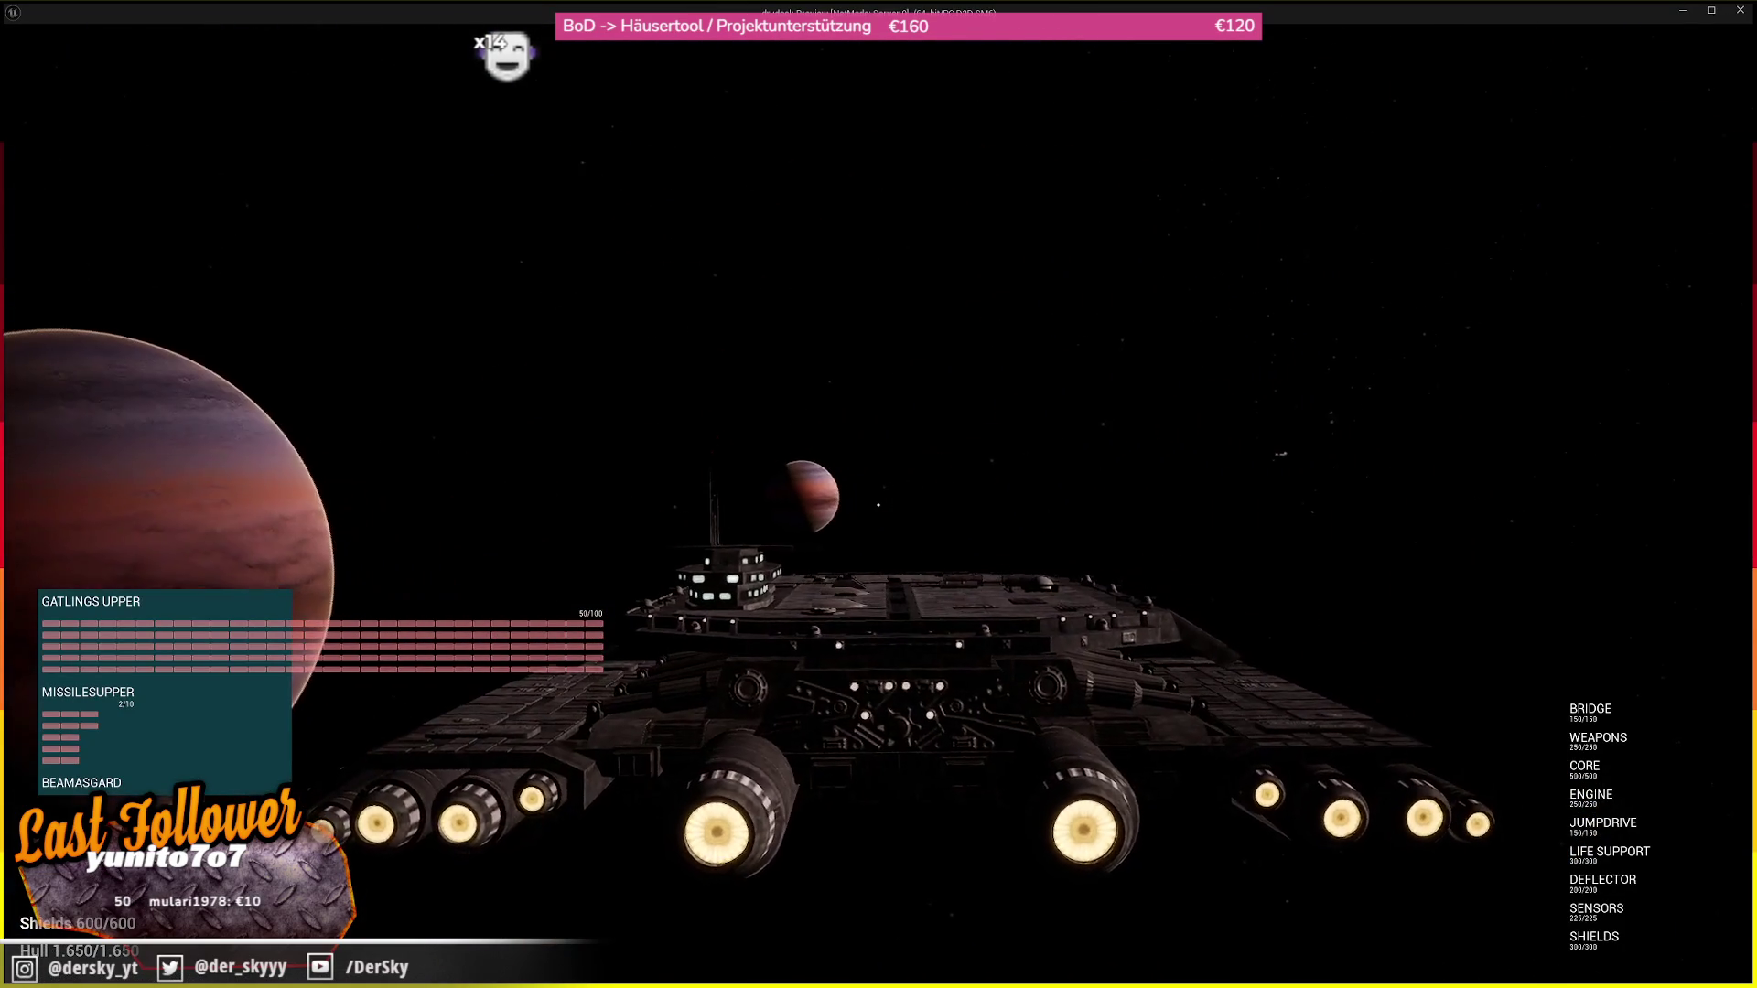
{"action": "key", "text": "Escape"}
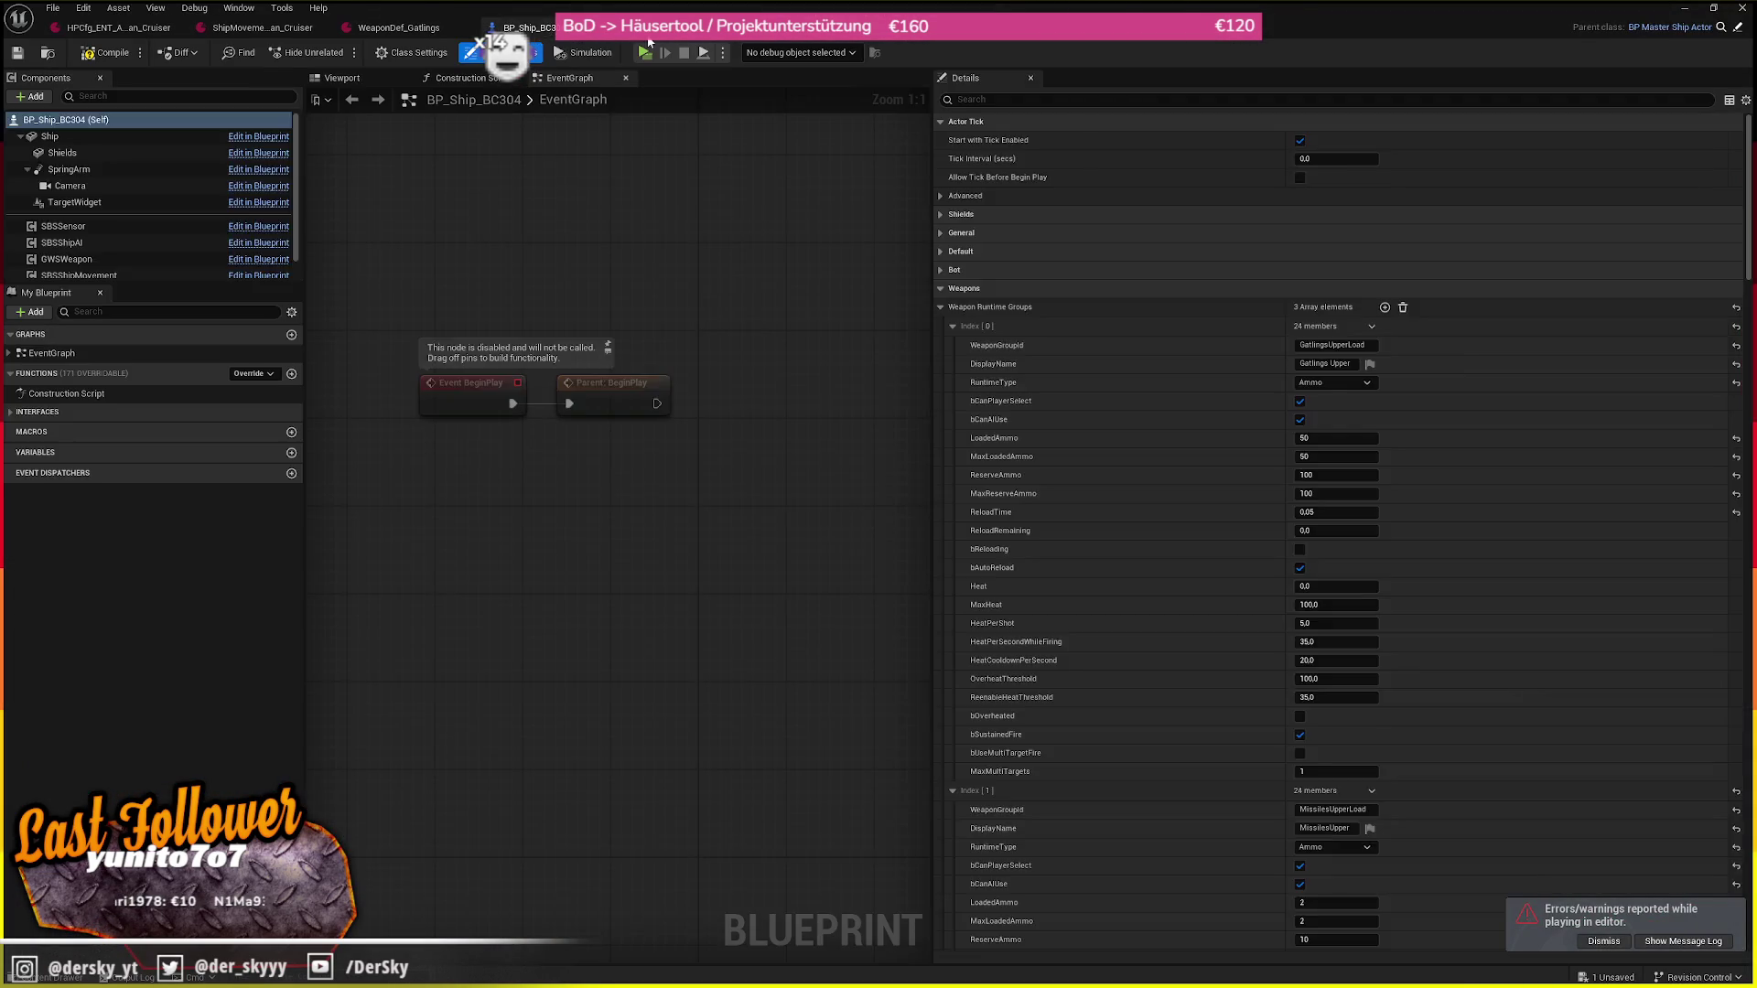
View BP_Gatling's Sphere component from above in its 3D preview, then launch a play test
{"action": "left_click", "coordinate": [604, 27]}
{"action": "left_click", "coordinate": [343, 78]}
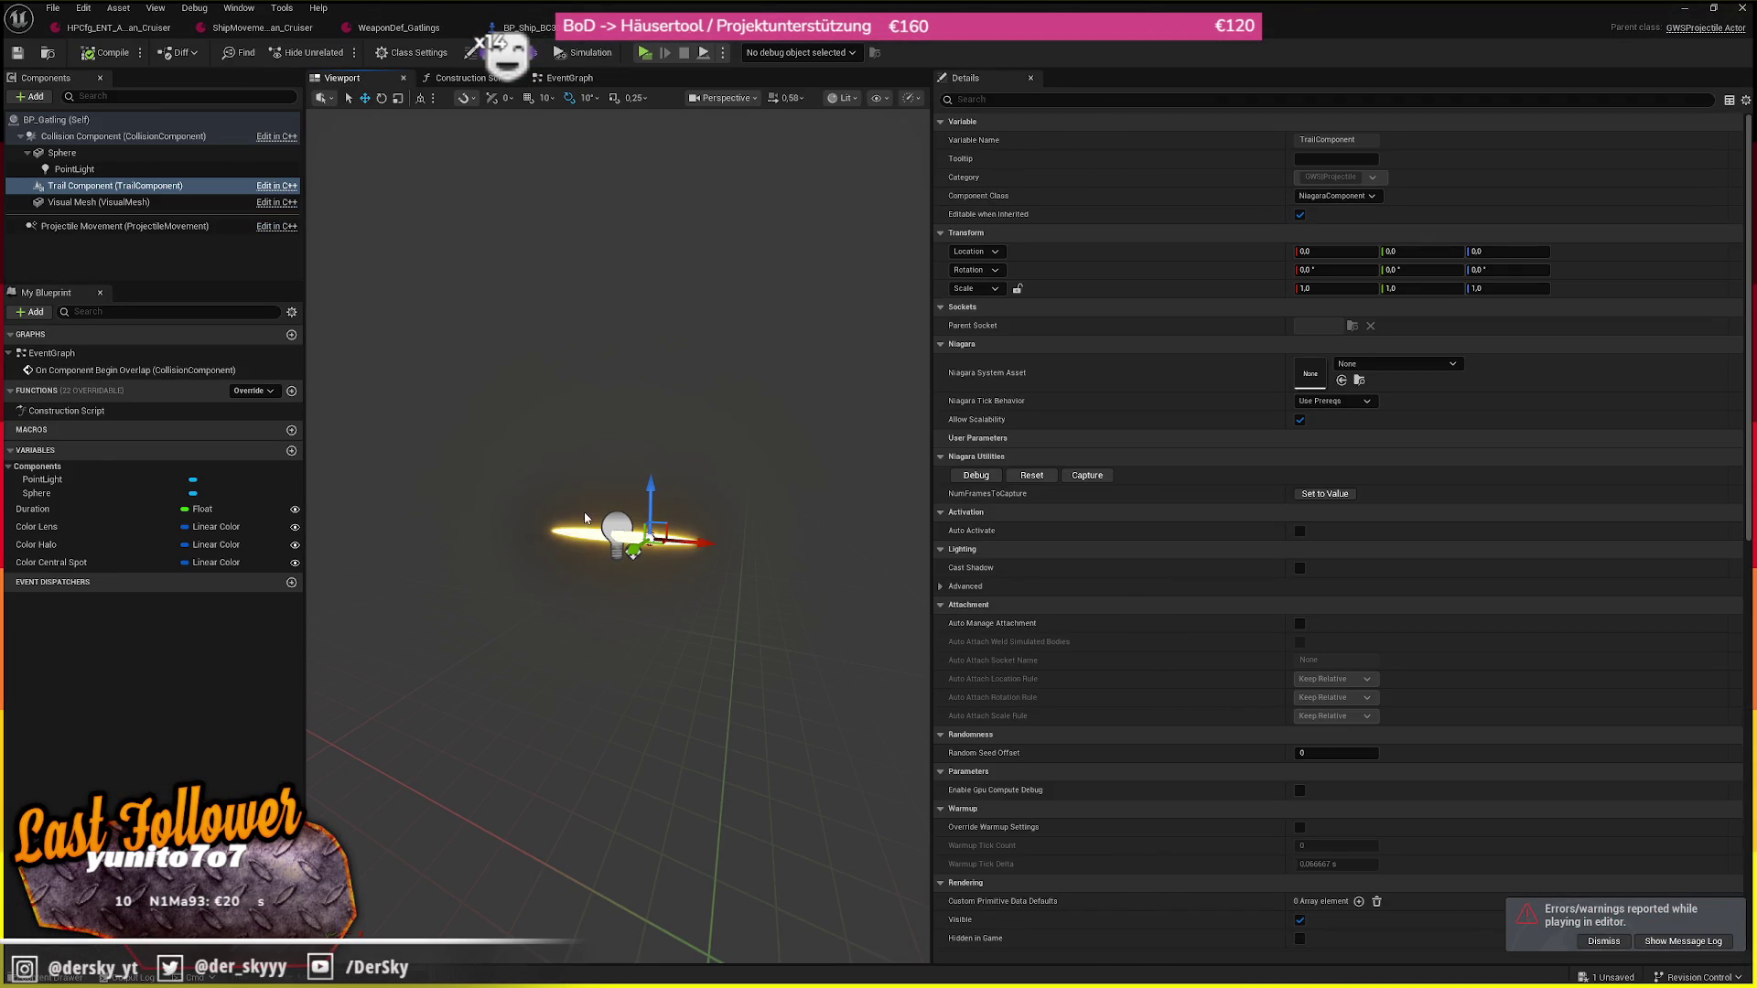
{"action": "left_click", "coordinate": [89, 157]}
{"action": "left_click_drag", "start_coordinate": [658, 535], "coordinate": [556, 589]}
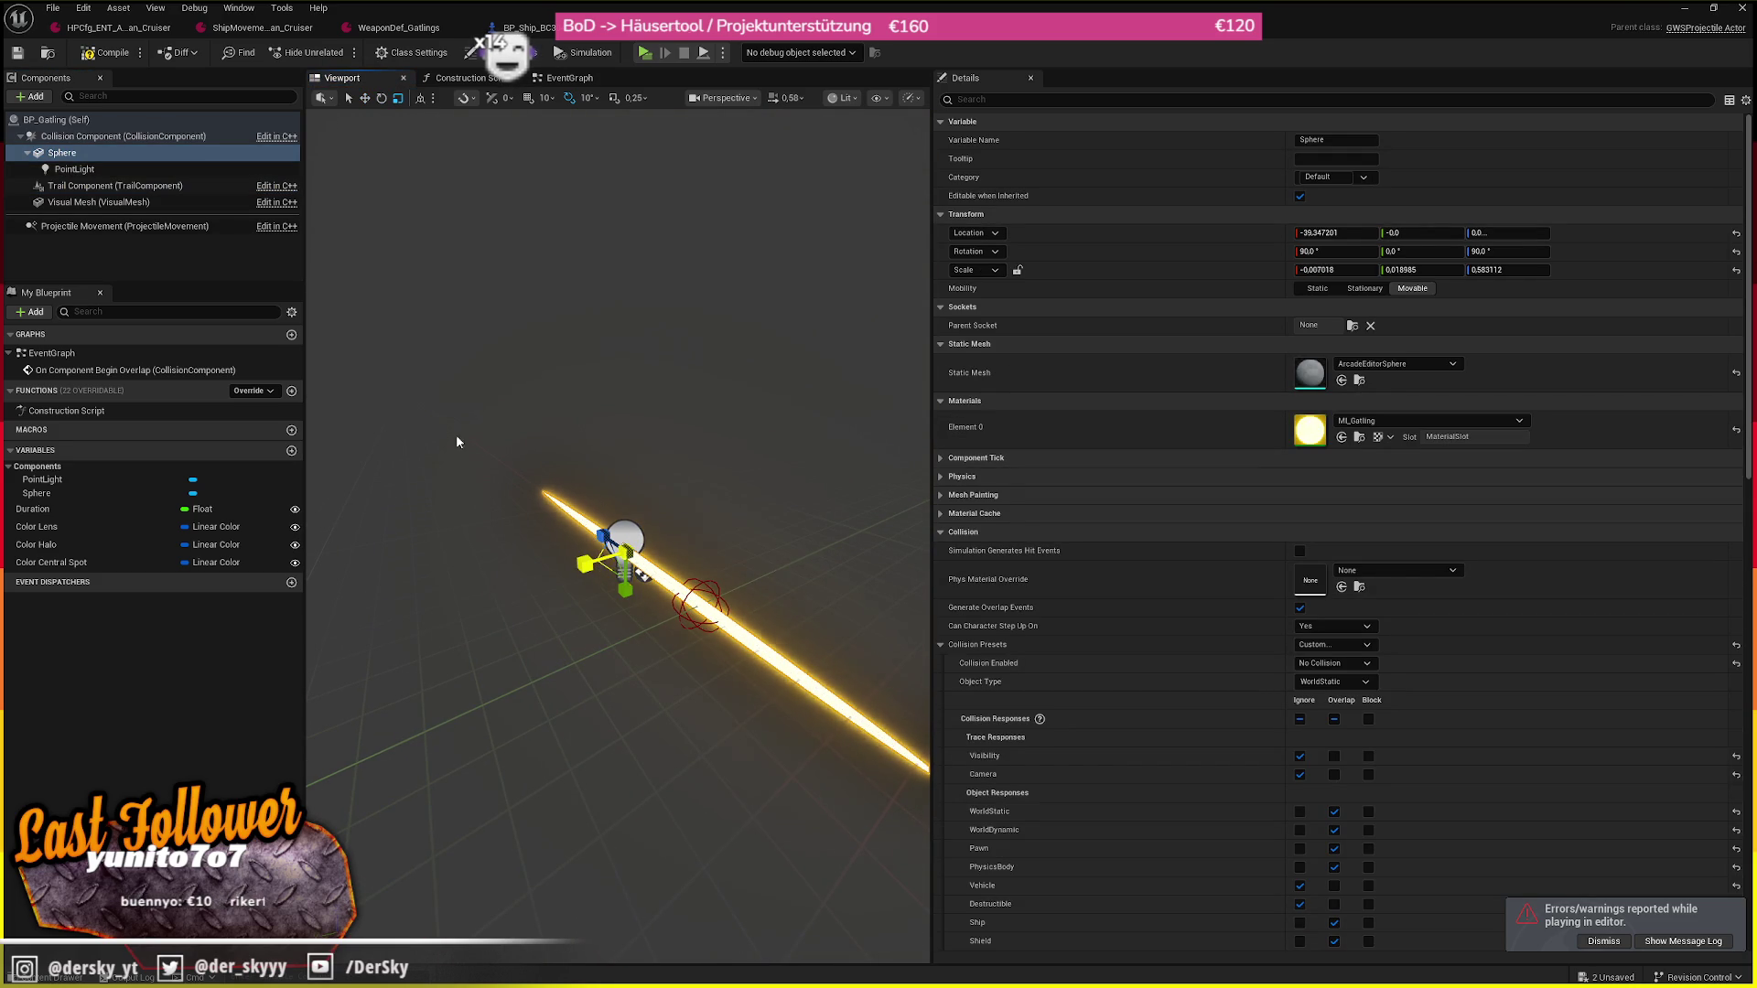
{"action": "left_click", "coordinate": [663, 48]}
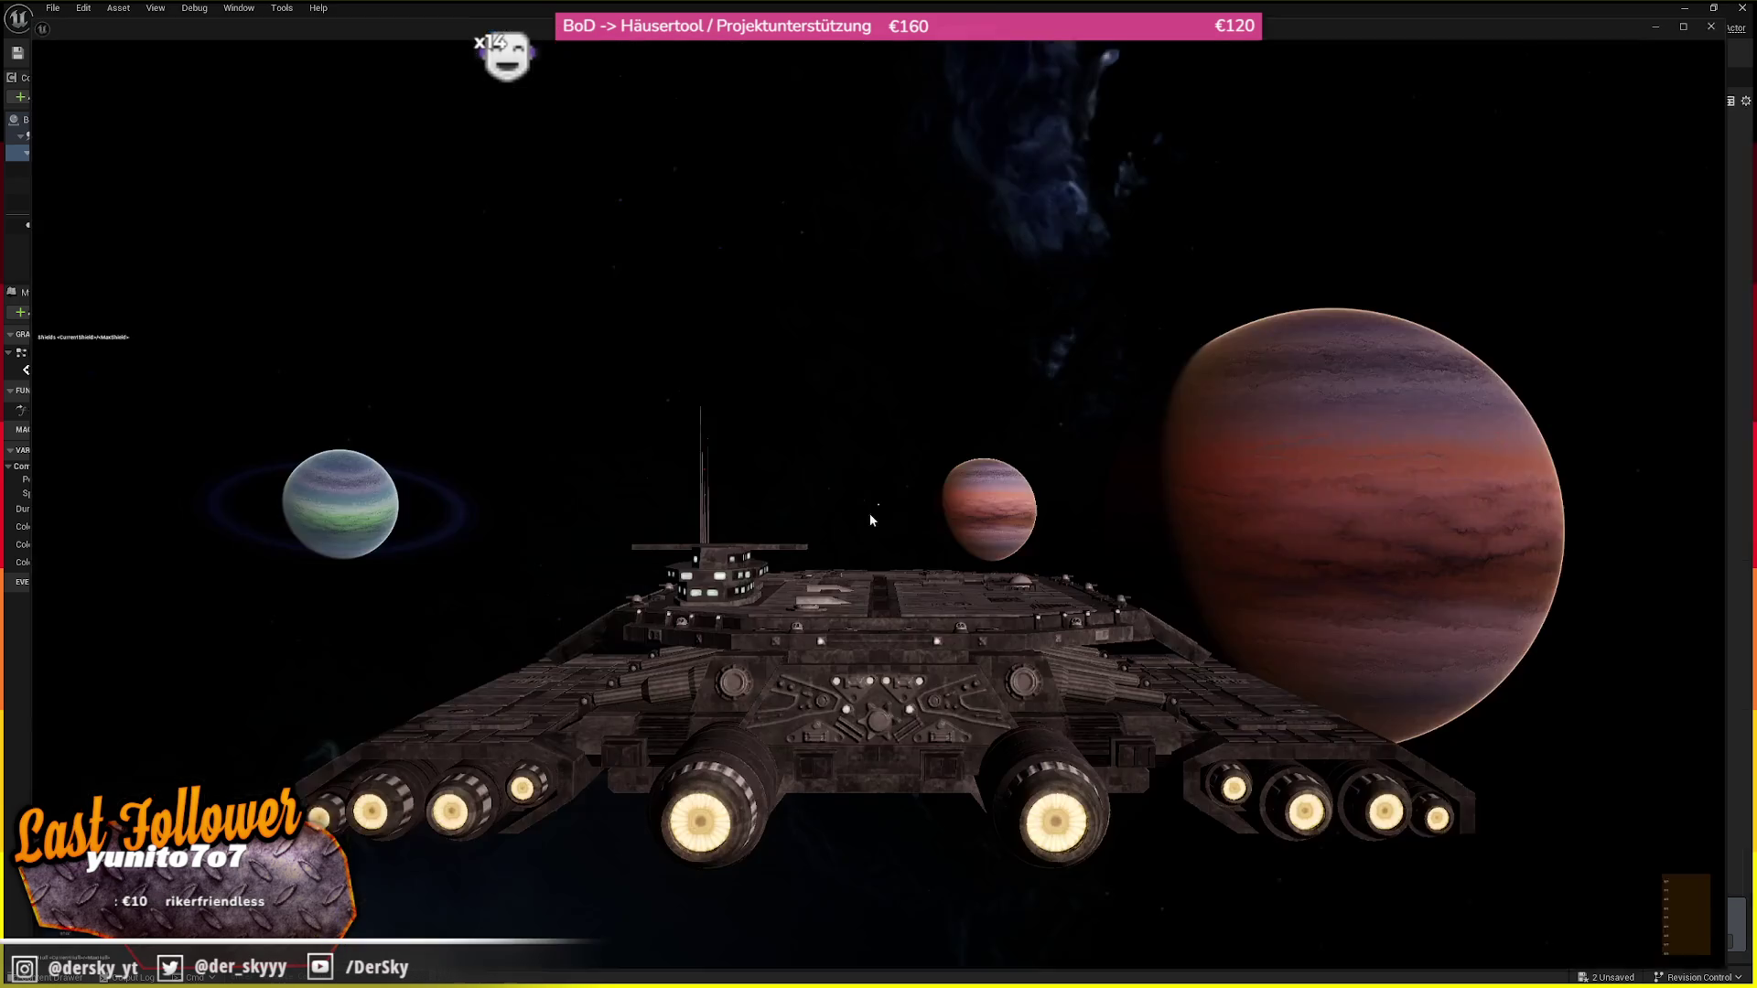
Engage the BC304's jump drive in the play test, then stop the session
{"action": "key", "text": "j"}
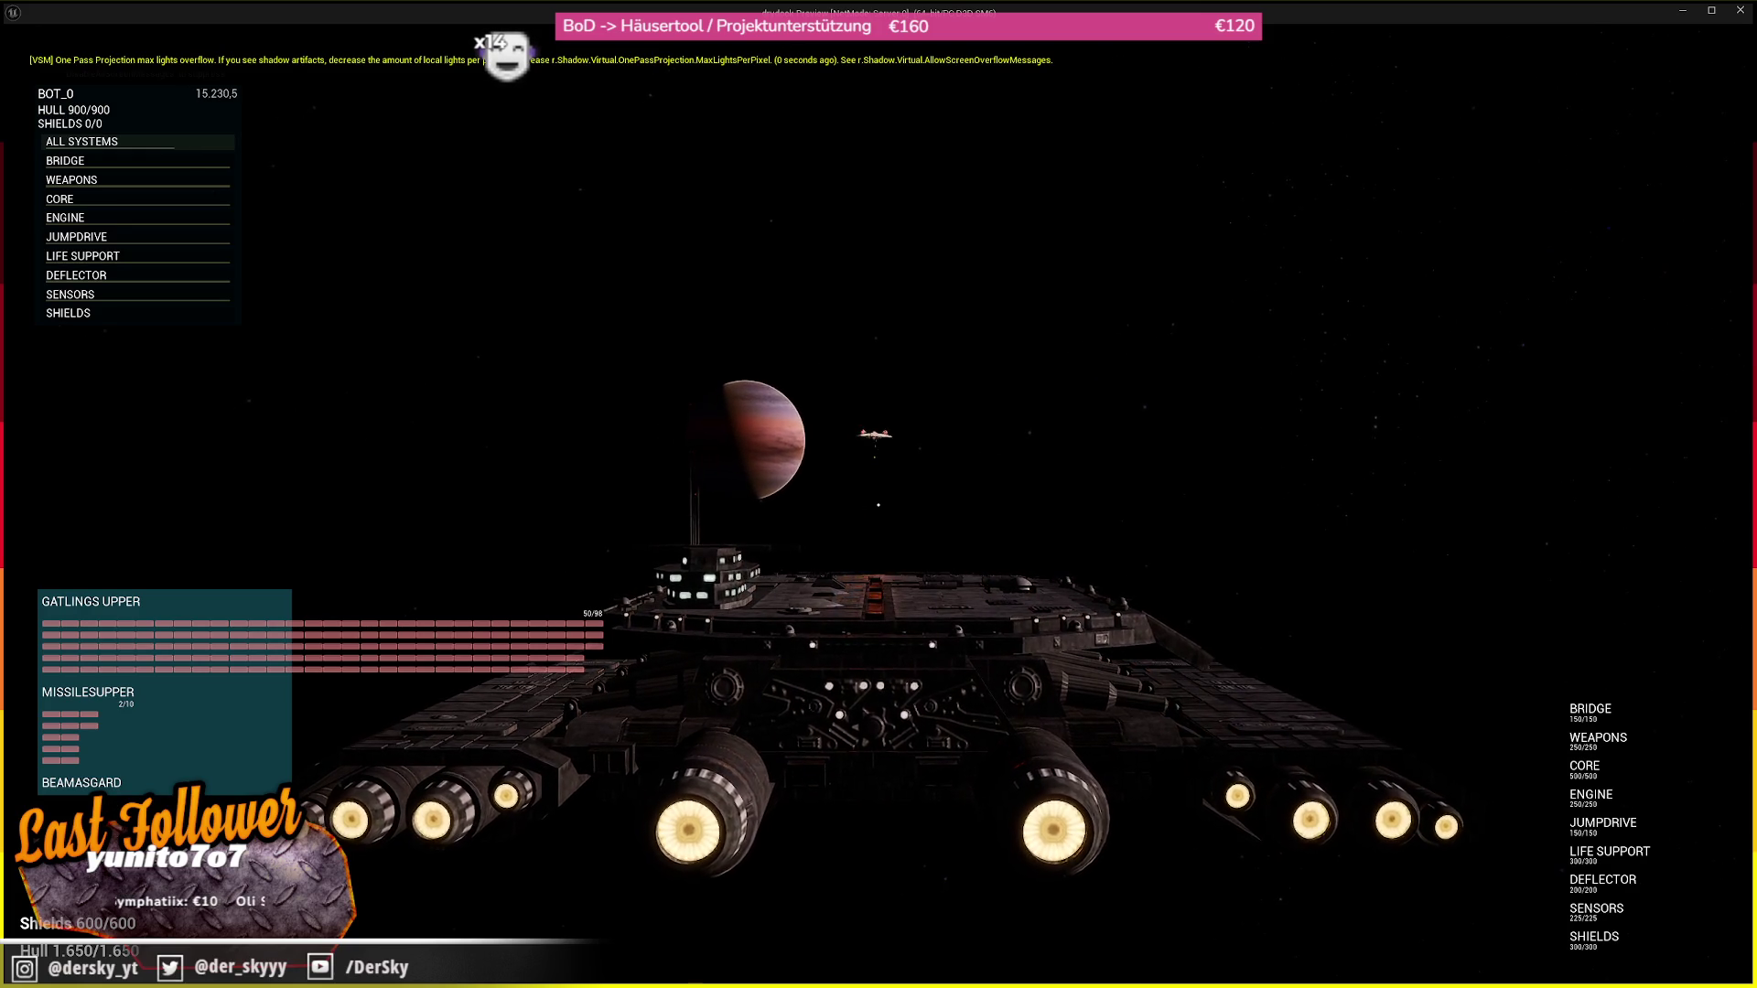
{"action": "key", "text": "Escape"}
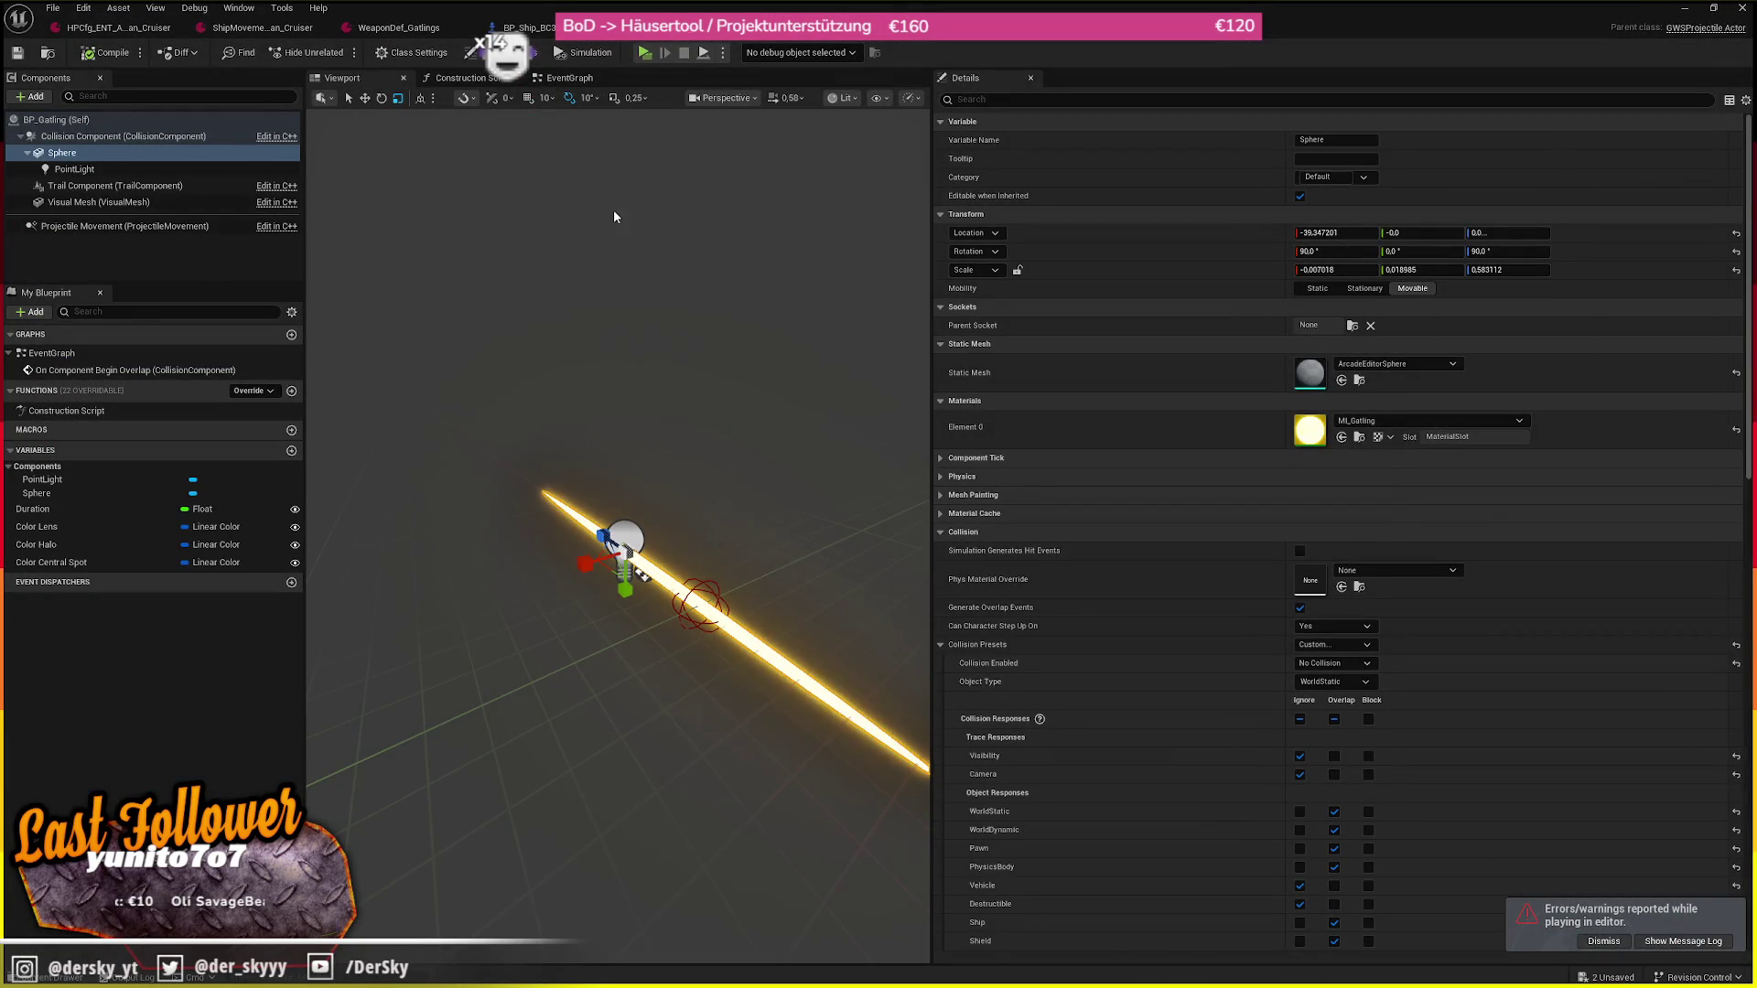
{"action": "left_click", "coordinate": [533, 31]}
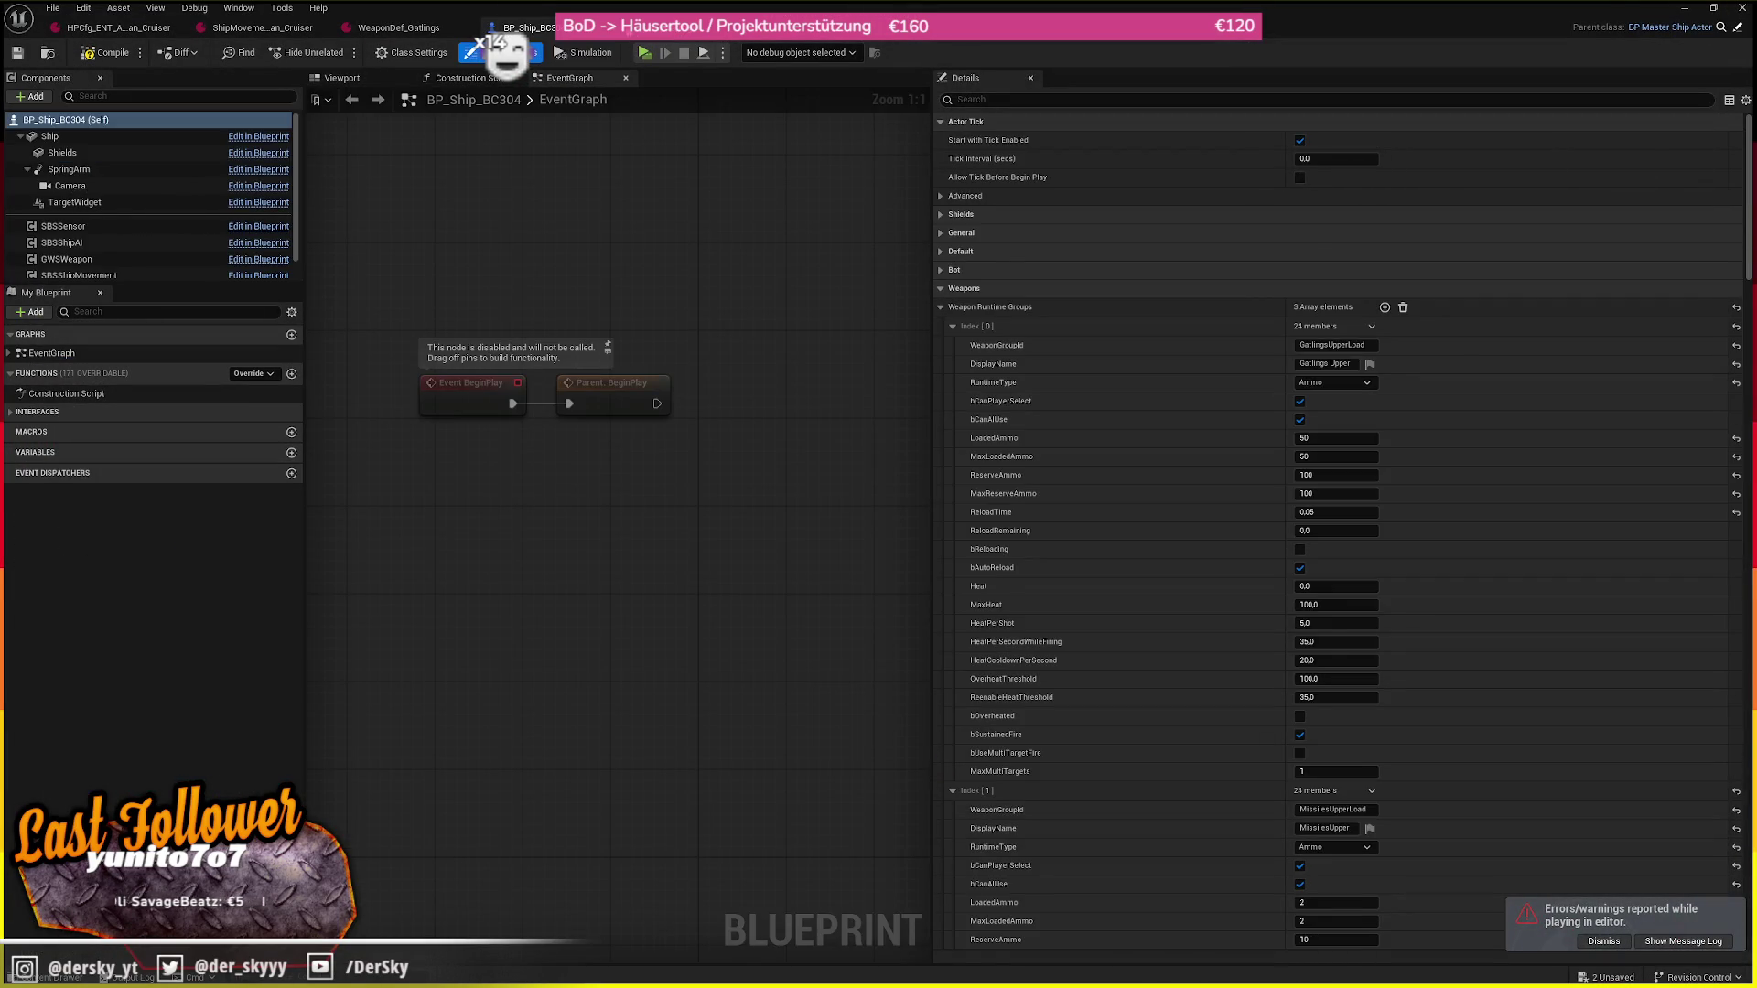
{"action": "left_click", "coordinate": [622, 28]}
{"action": "left_click", "coordinate": [398, 27]}
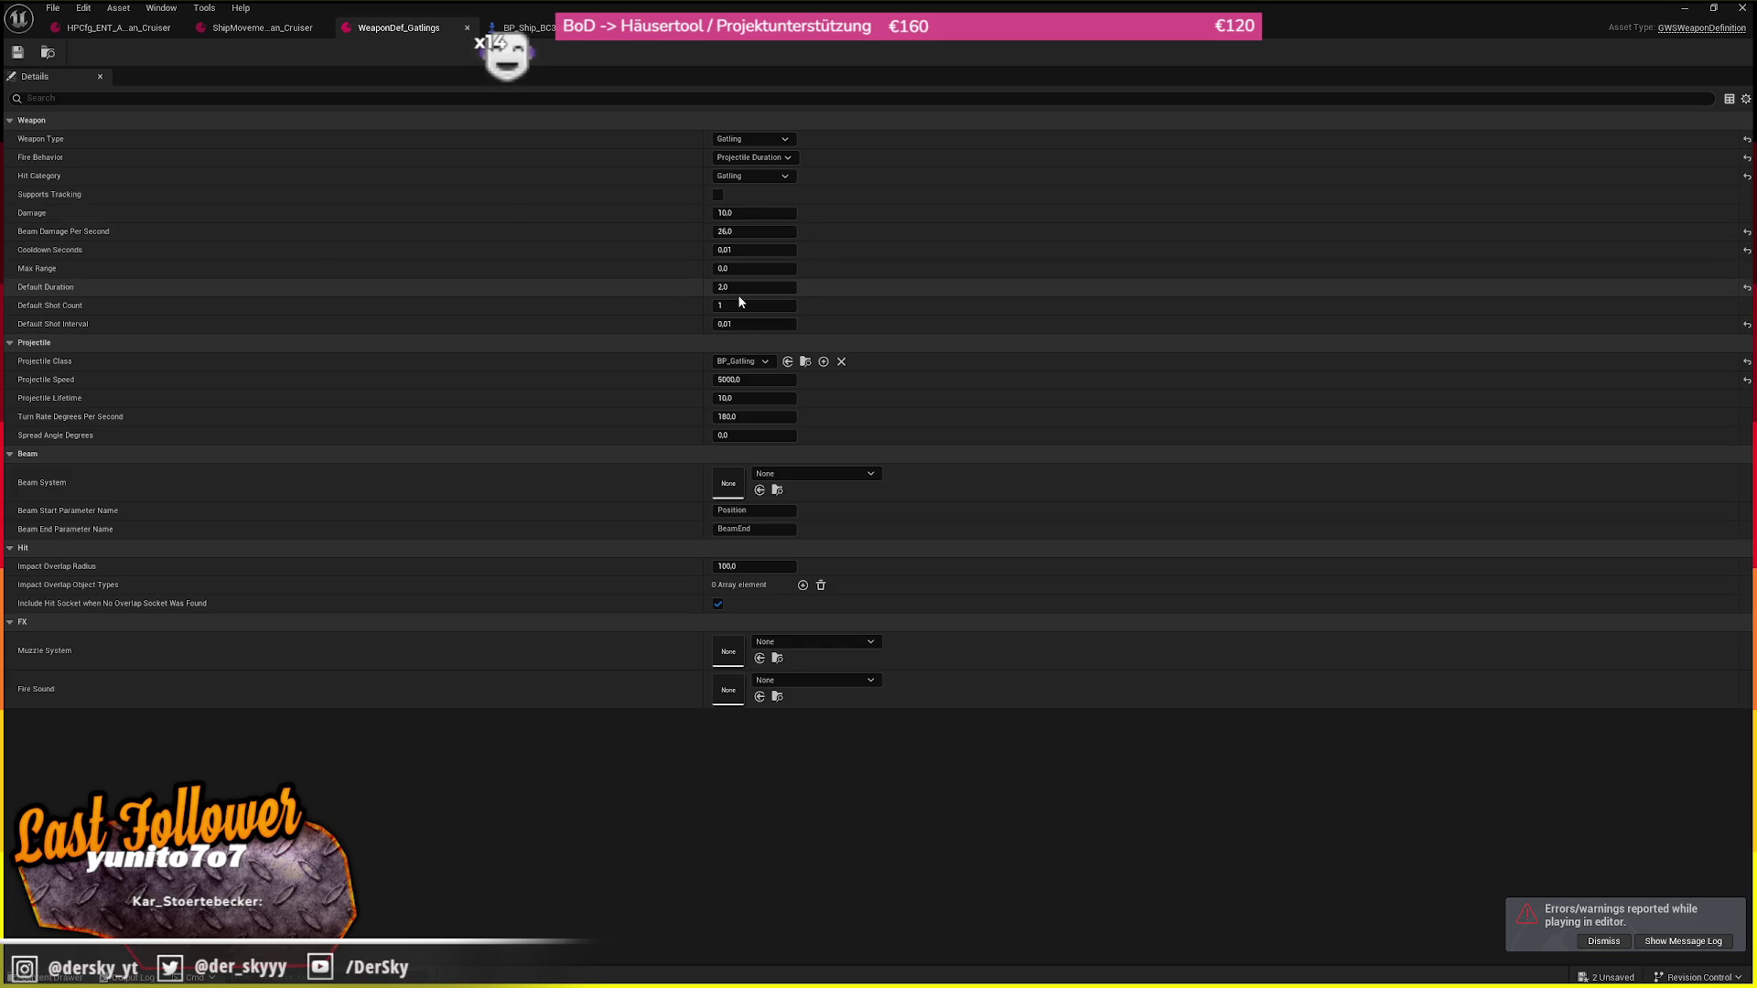
{"action": "key", "text": "shift+Tab"}
{"action": "key", "text": "shift+Tab"}
{"action": "left_click", "coordinate": [751, 270]}
{"action": "key", "text": "Return"}
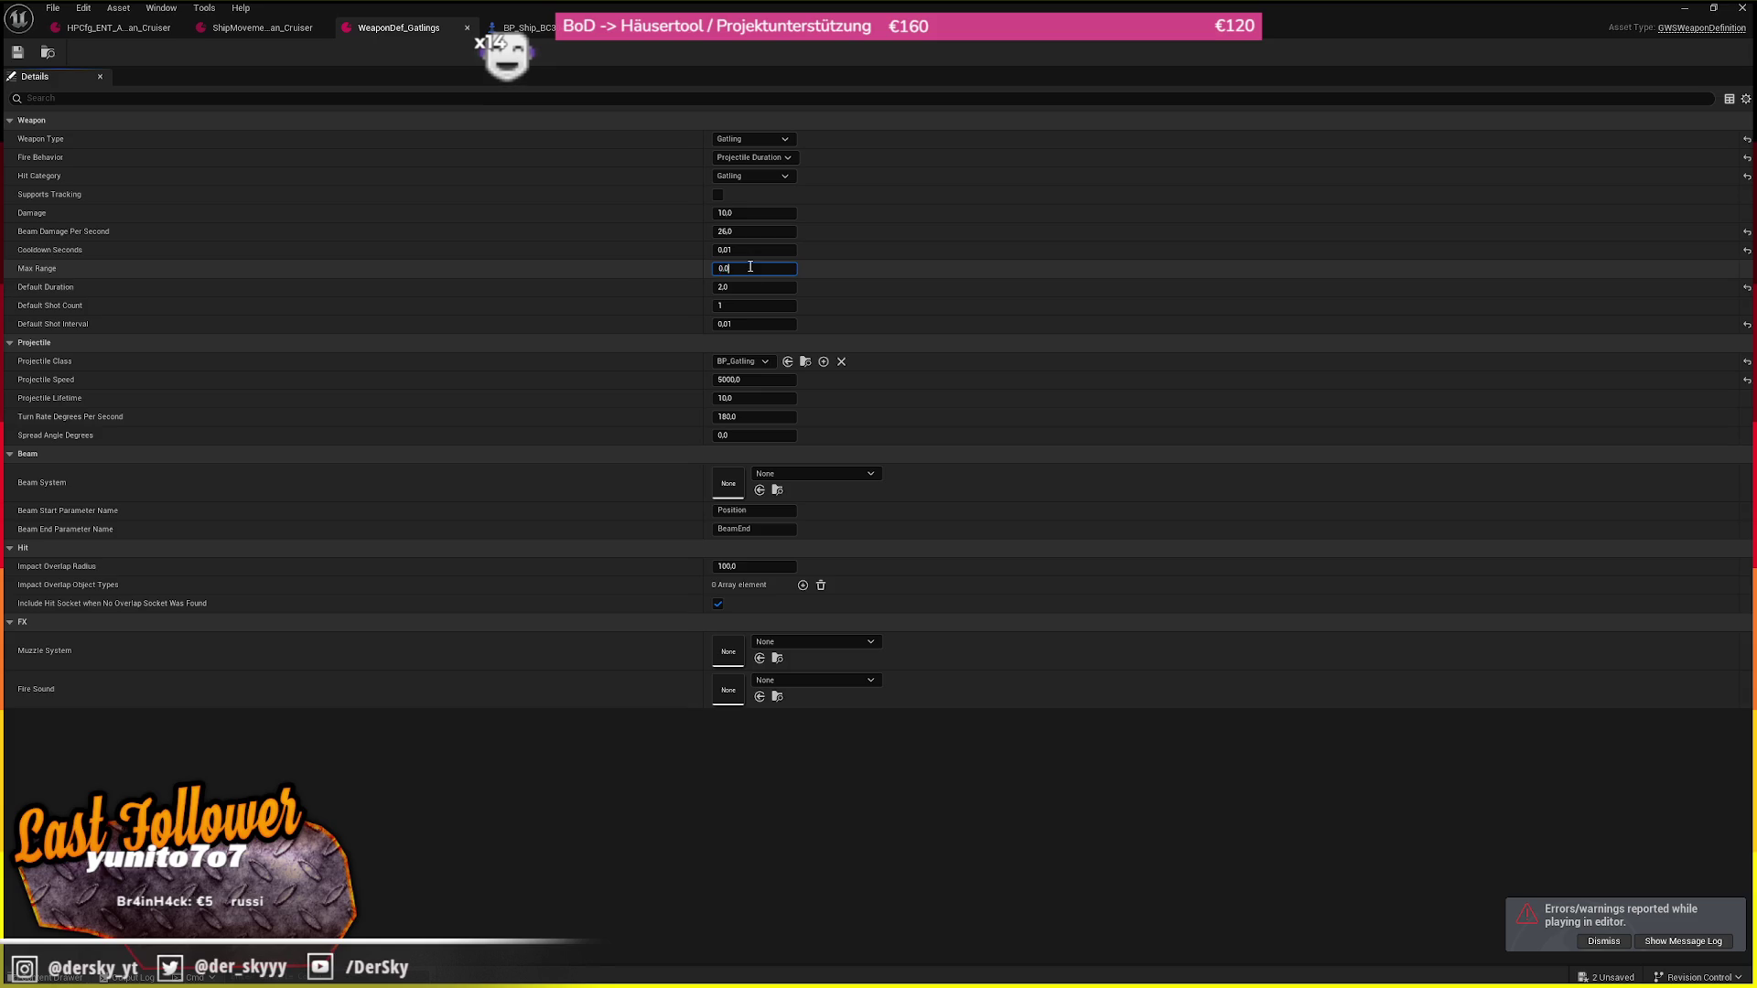
{"action": "left_click", "coordinate": [518, 27]}
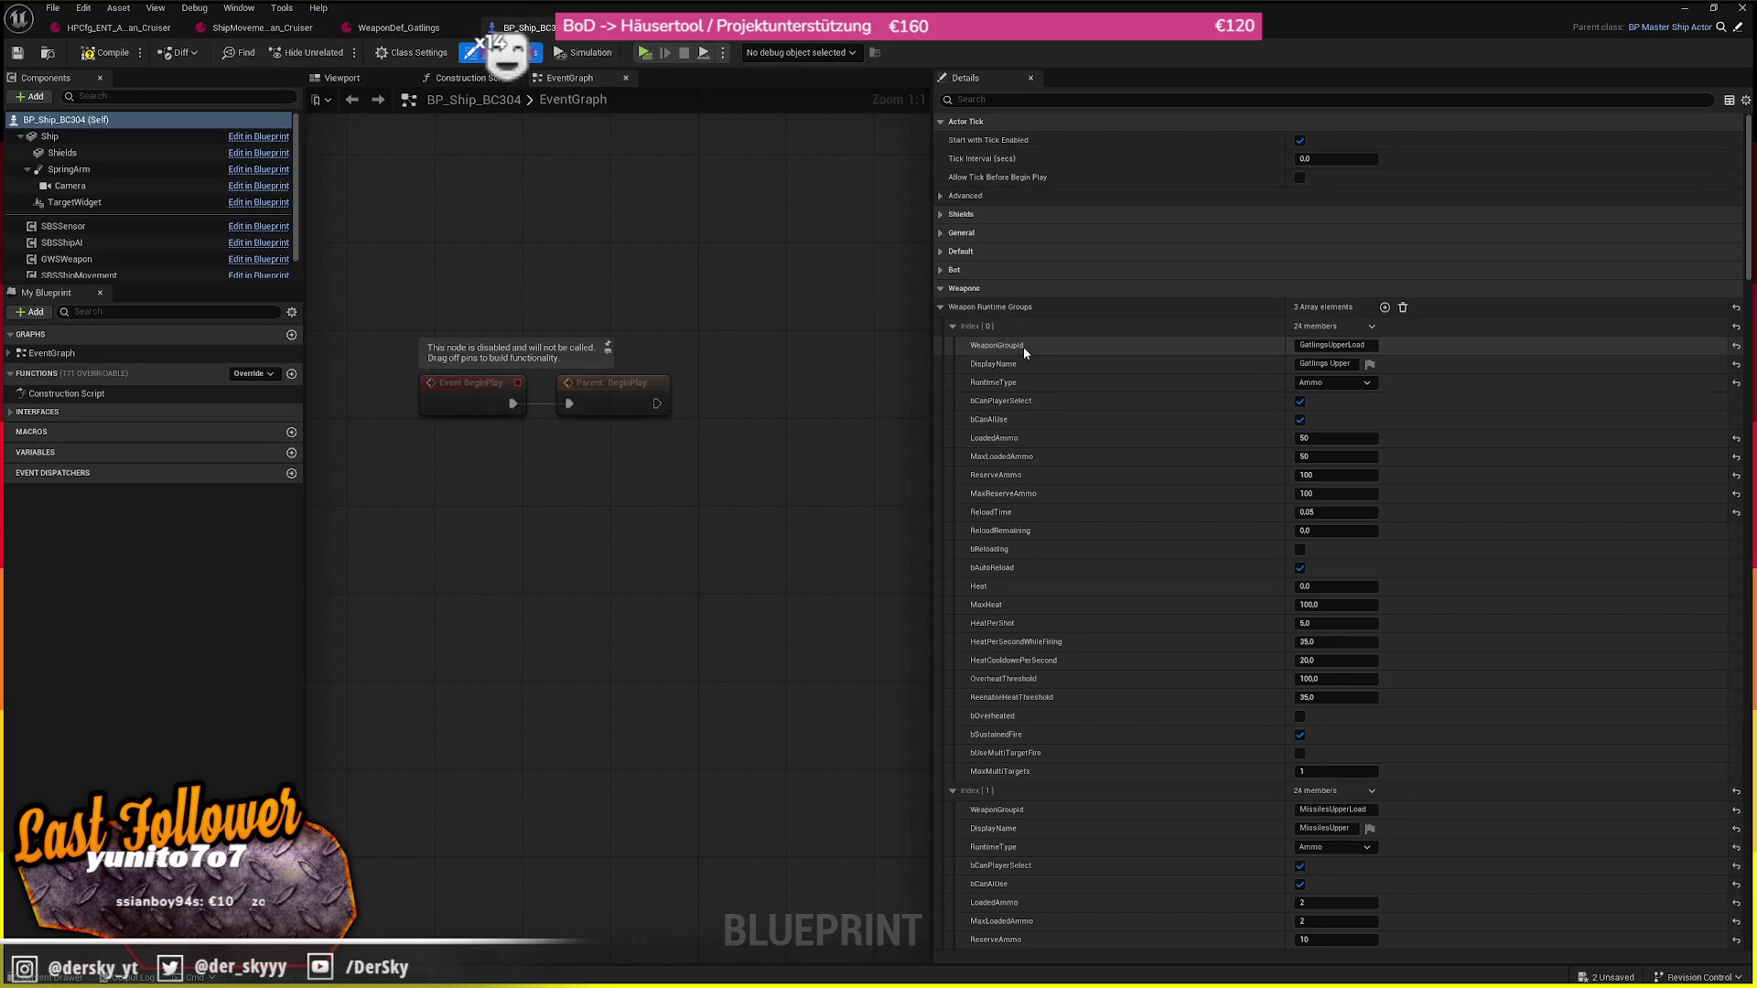
{"action": "scroll", "coordinate": [1172, 448], "scroll_direction": "down", "scroll_amount": 1}
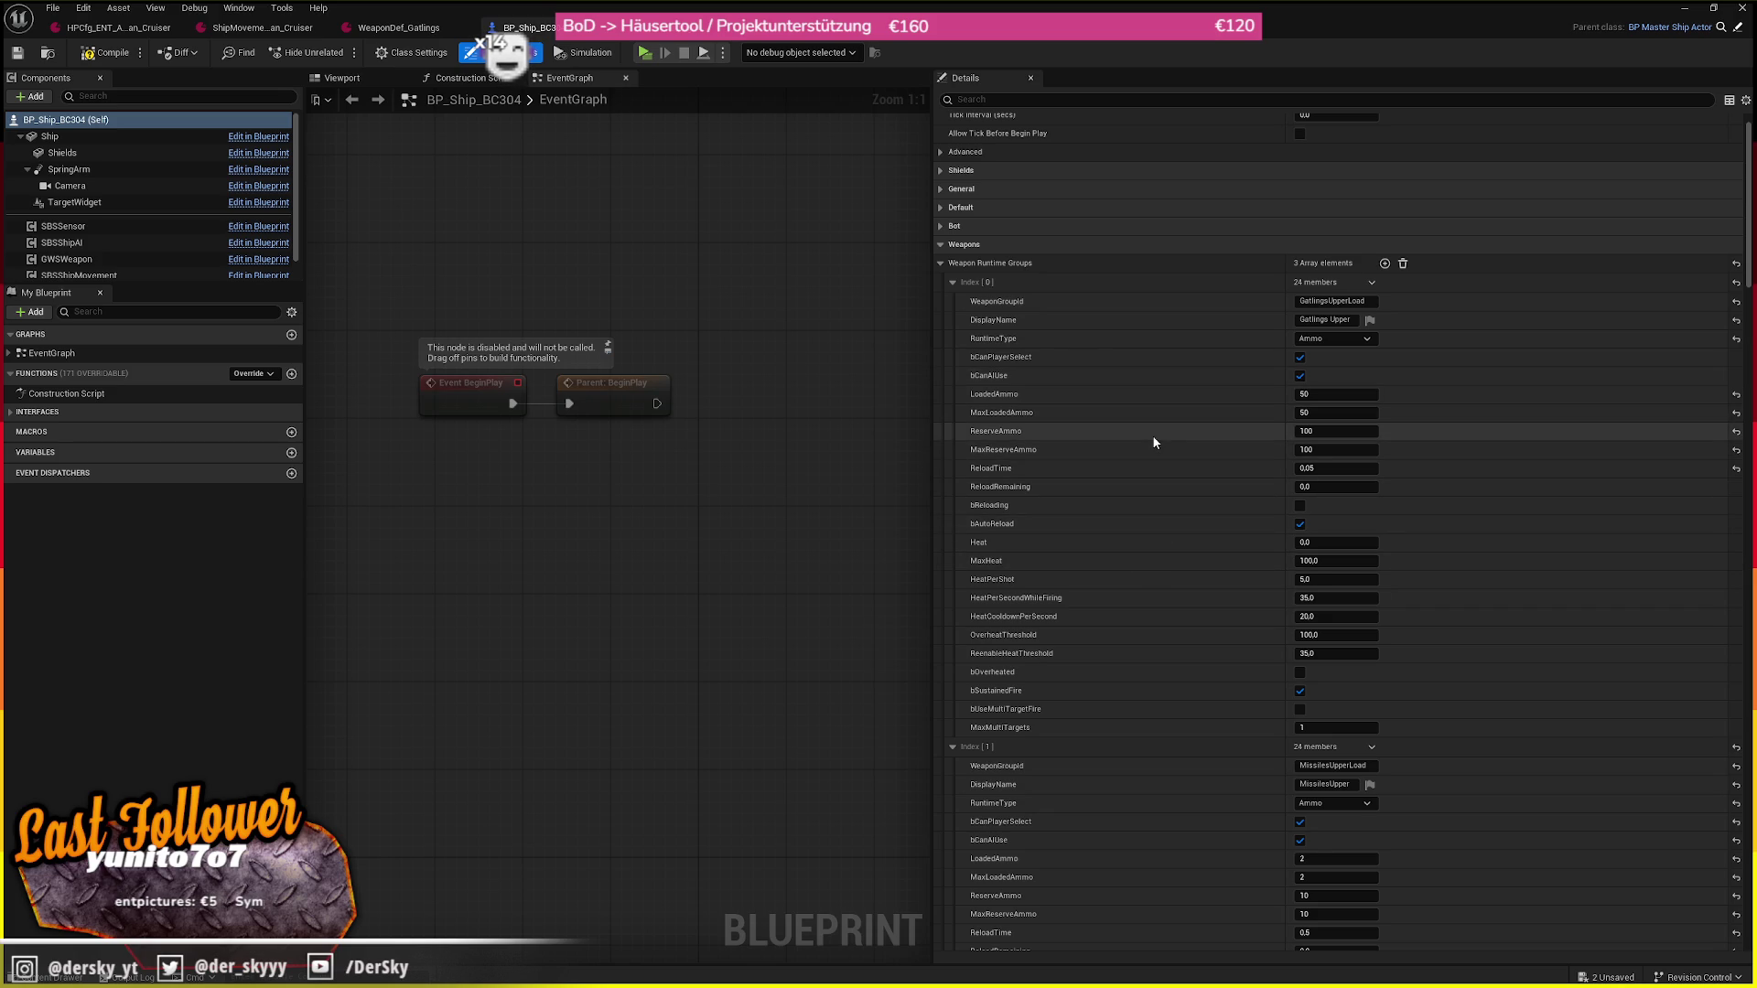
{"action": "left_click", "coordinate": [342, 77]}
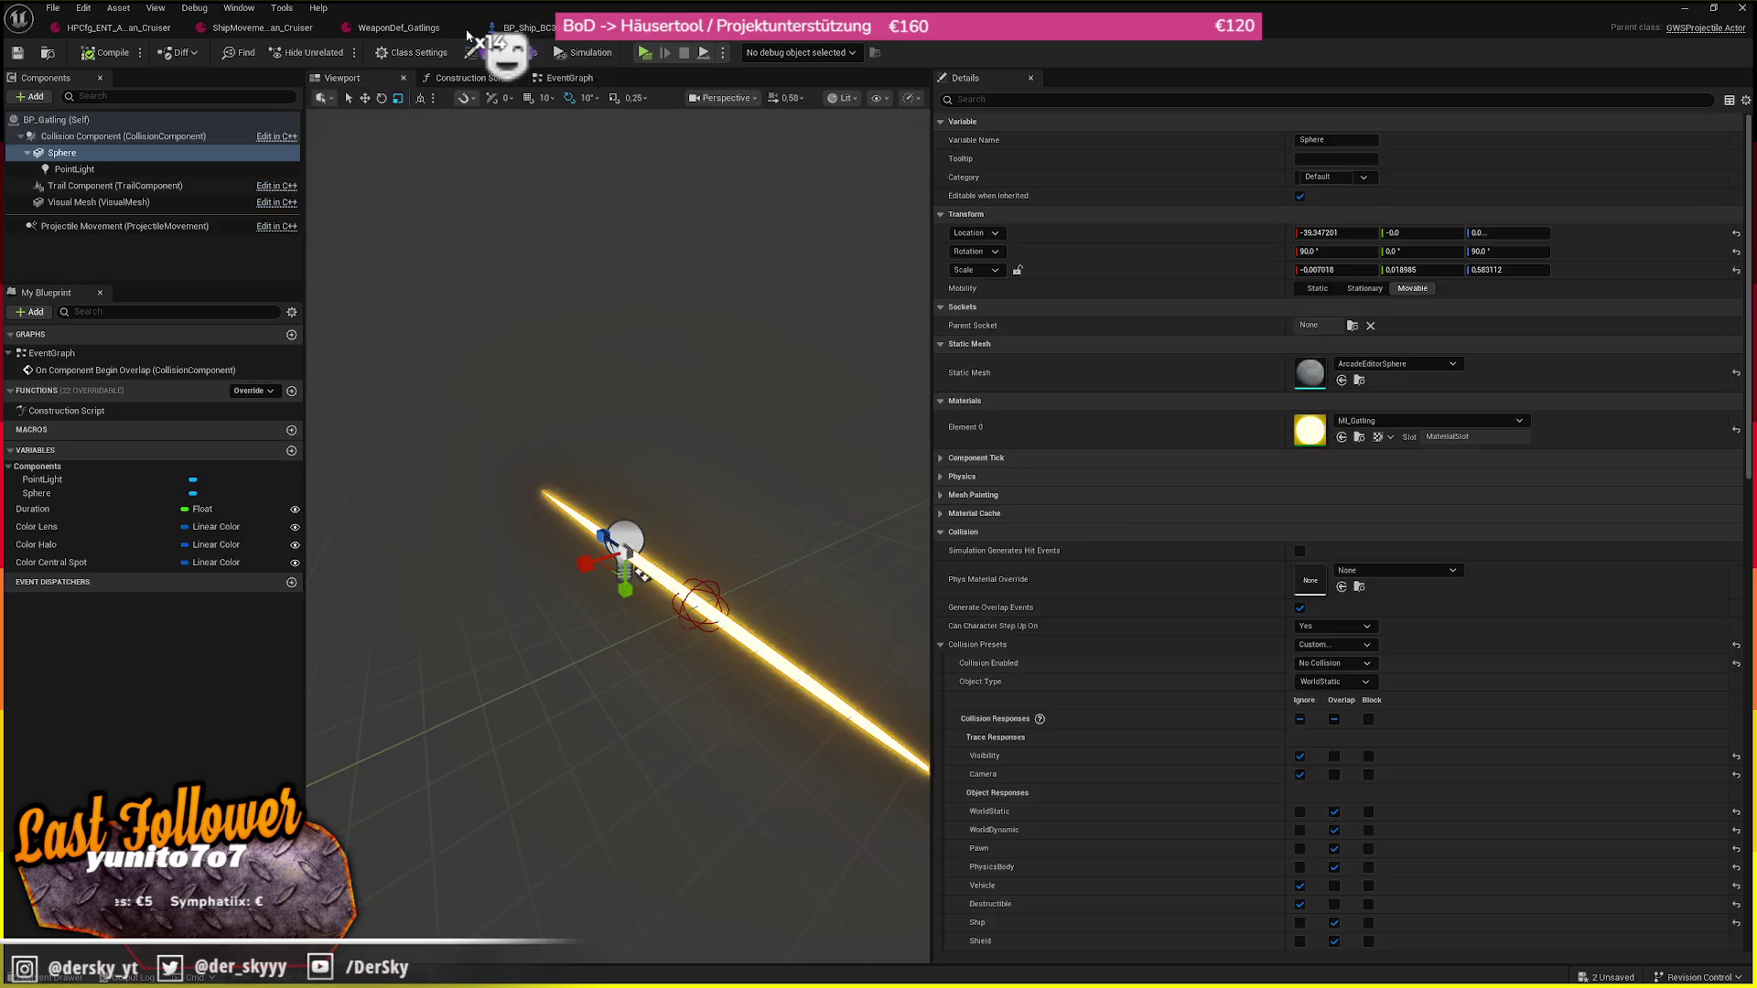
Set WeaponDef_Gatlings to 2 shots per burst, Projectile Duration behaviour, 5.0 default duration, then play-test
{"action": "left_click", "coordinate": [395, 29]}
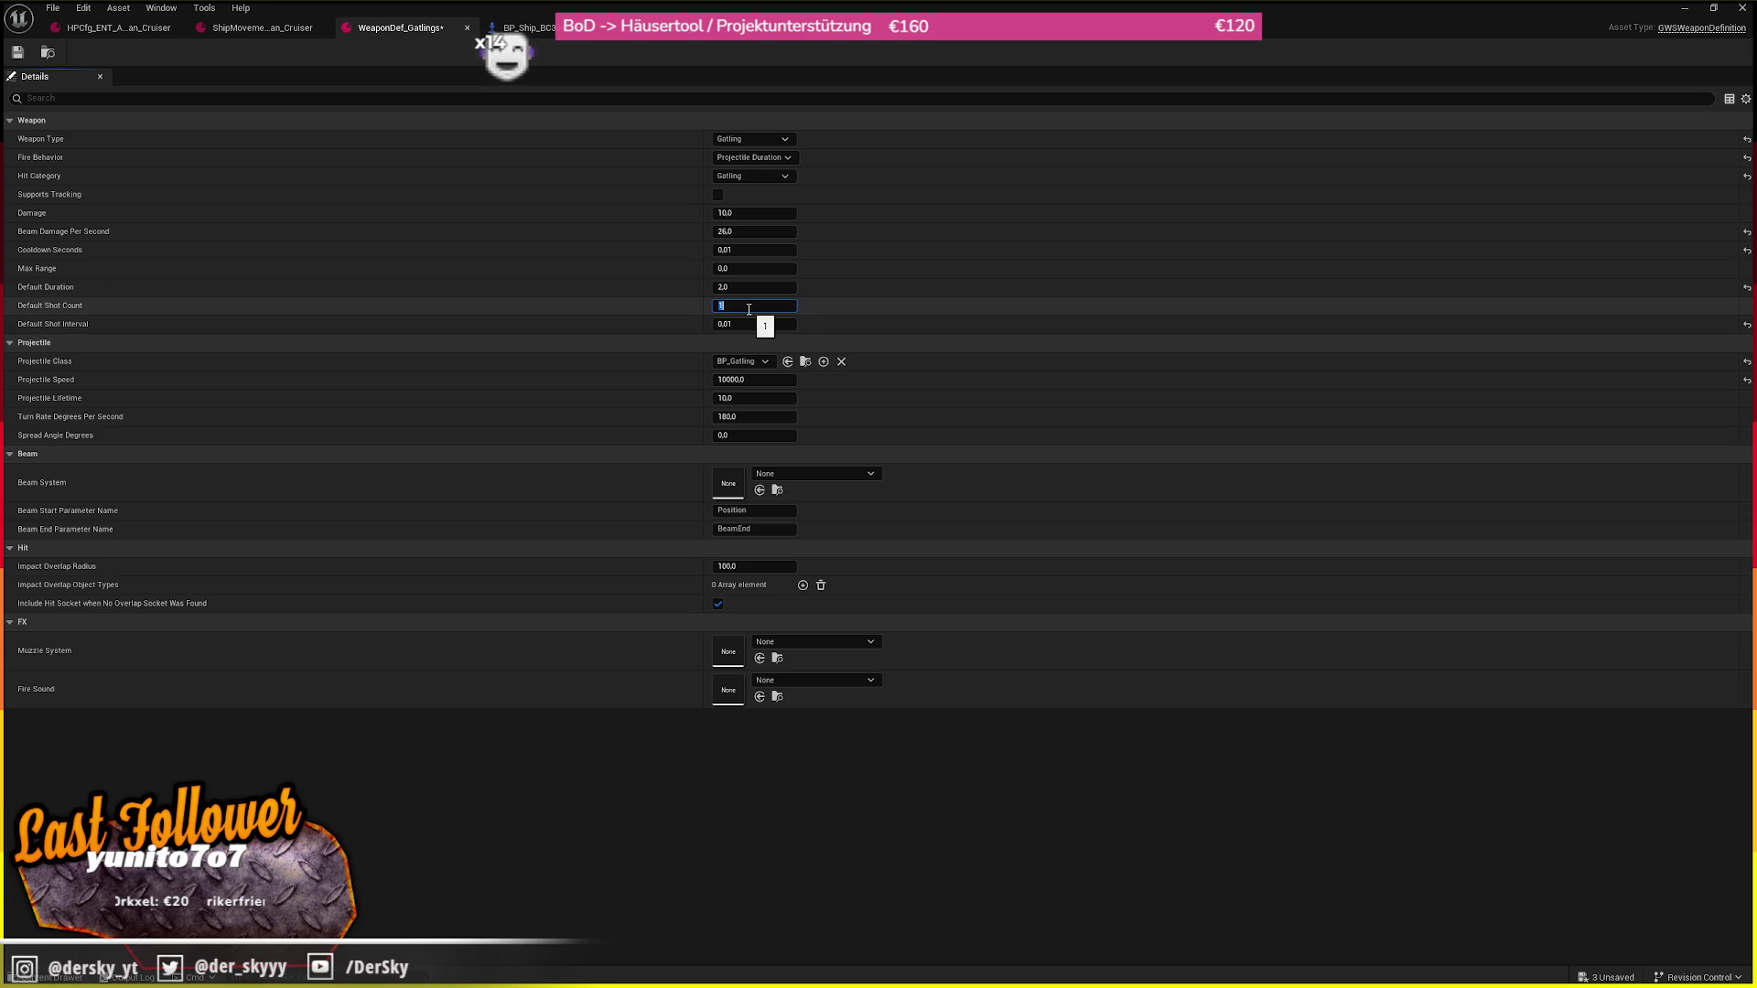
{"action": "type", "text": "2"}
{"action": "key", "text": "Return"}
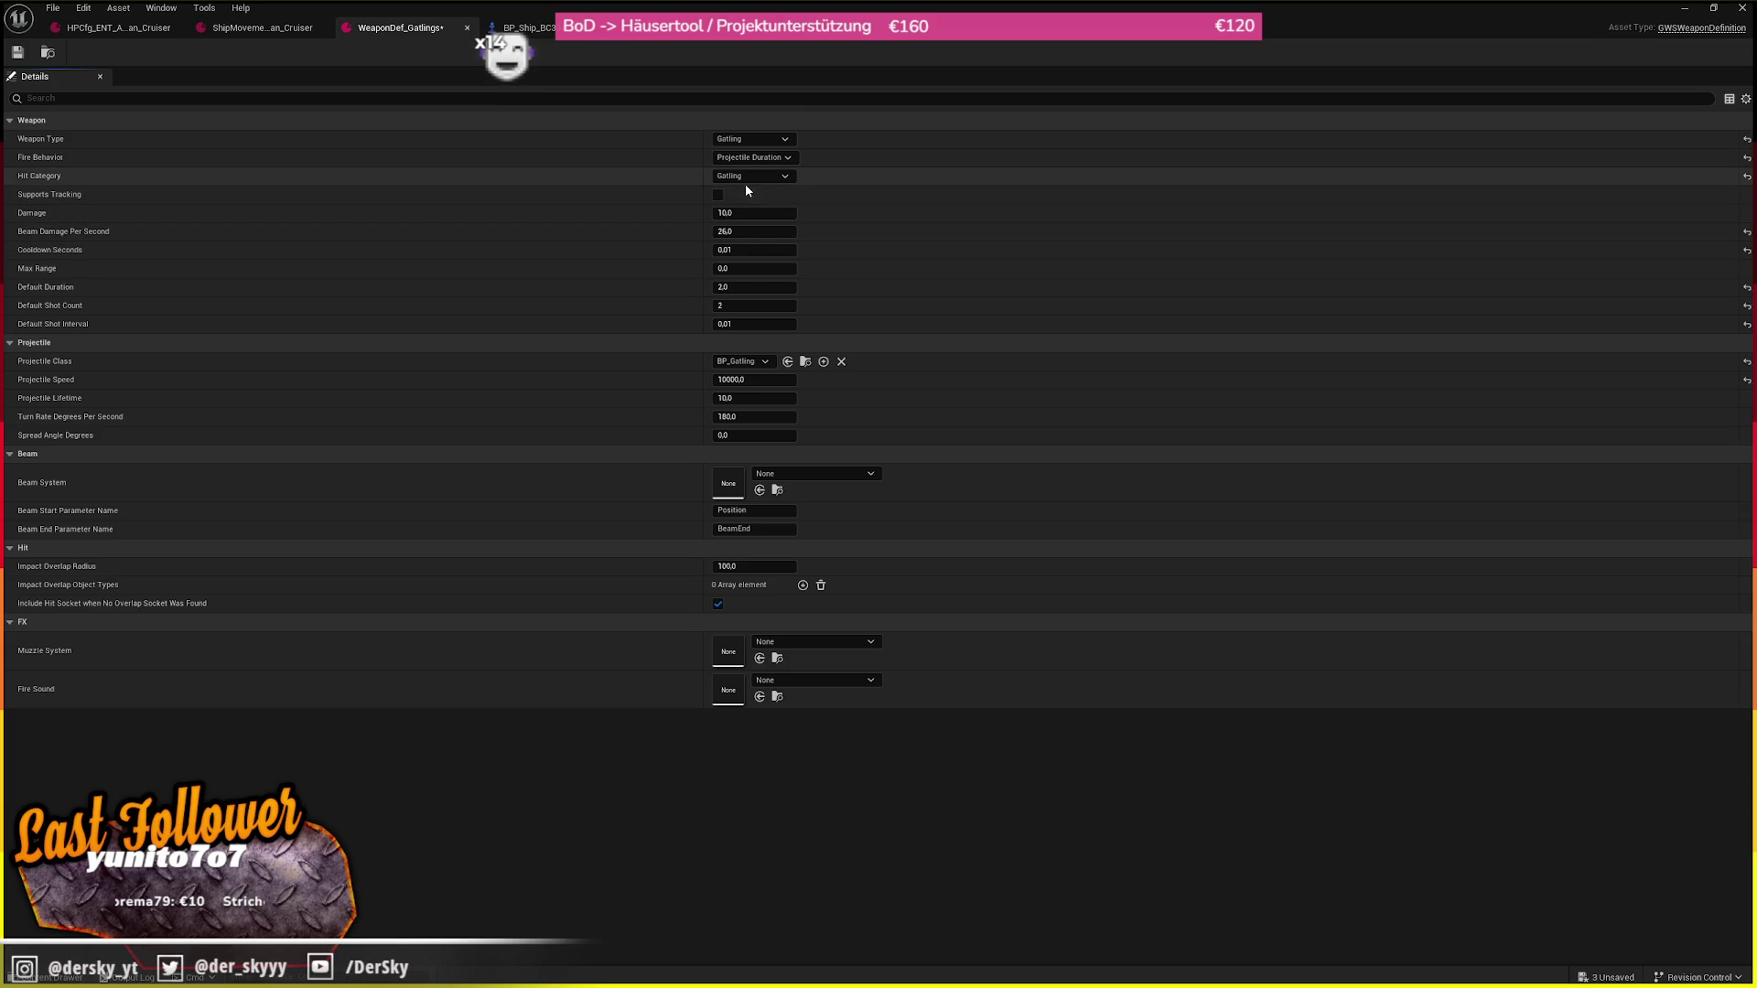
{"action": "left_click", "coordinate": [765, 159]}
{"action": "left_click", "coordinate": [767, 197]}
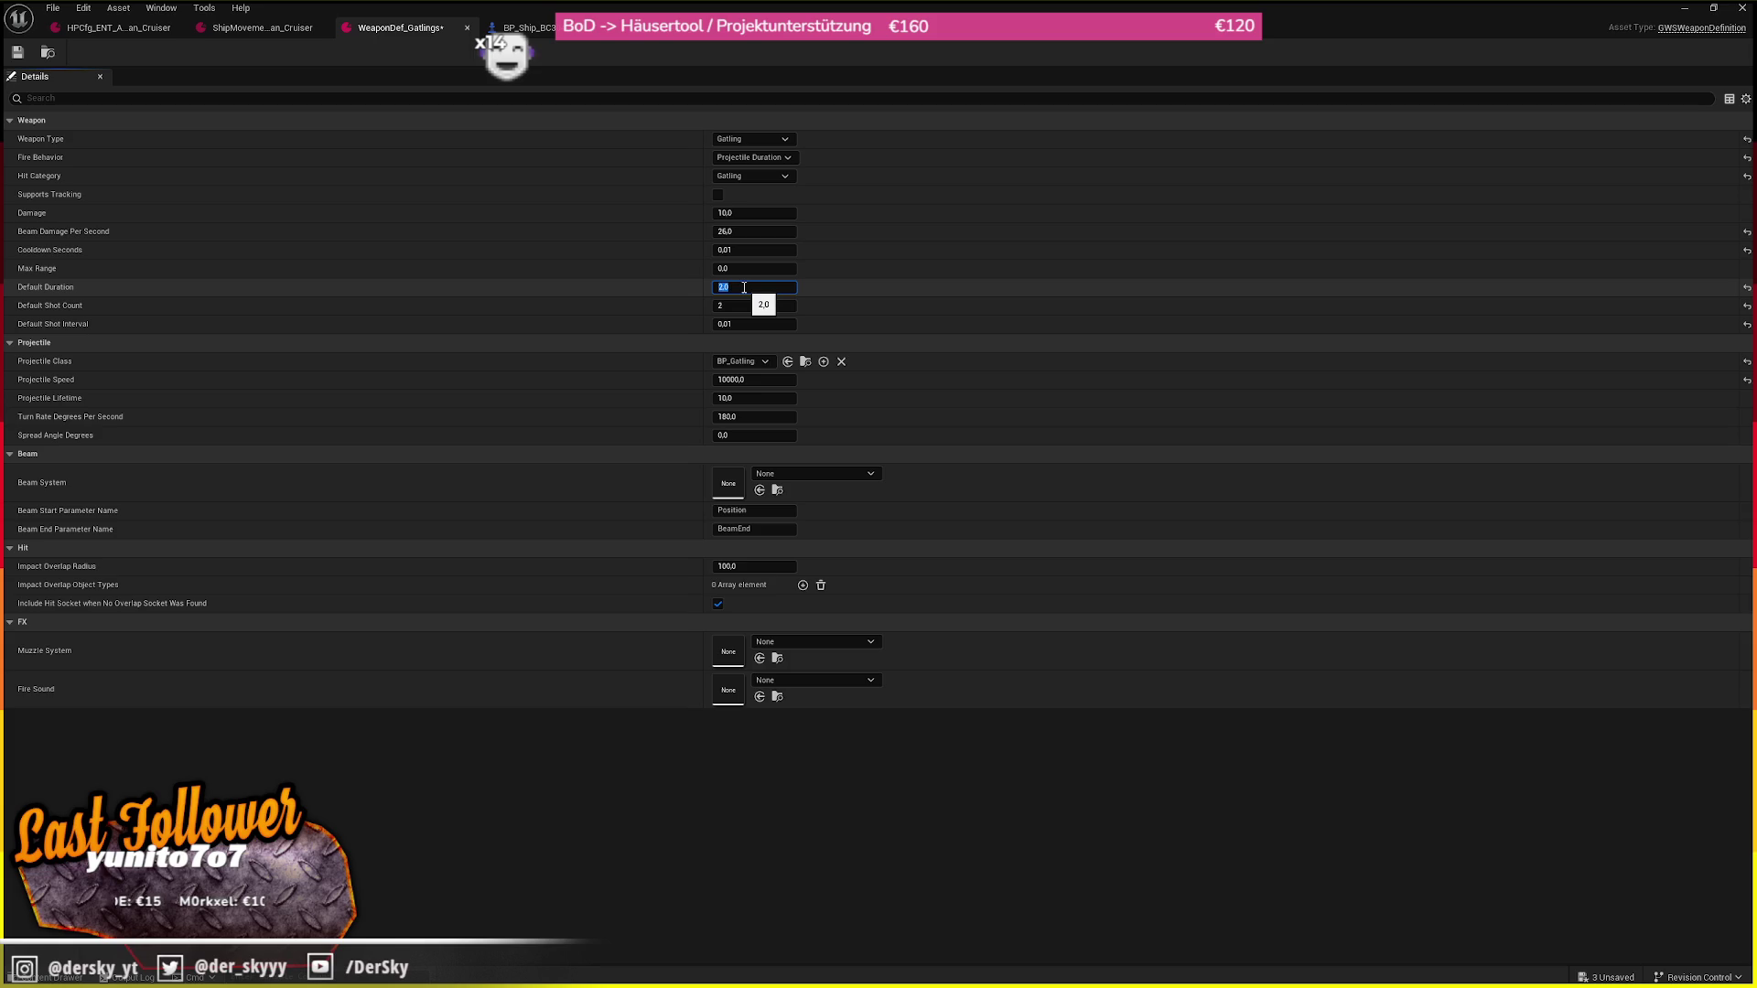
{"action": "type", "text": "5"}
{"action": "key", "text": "Return"}
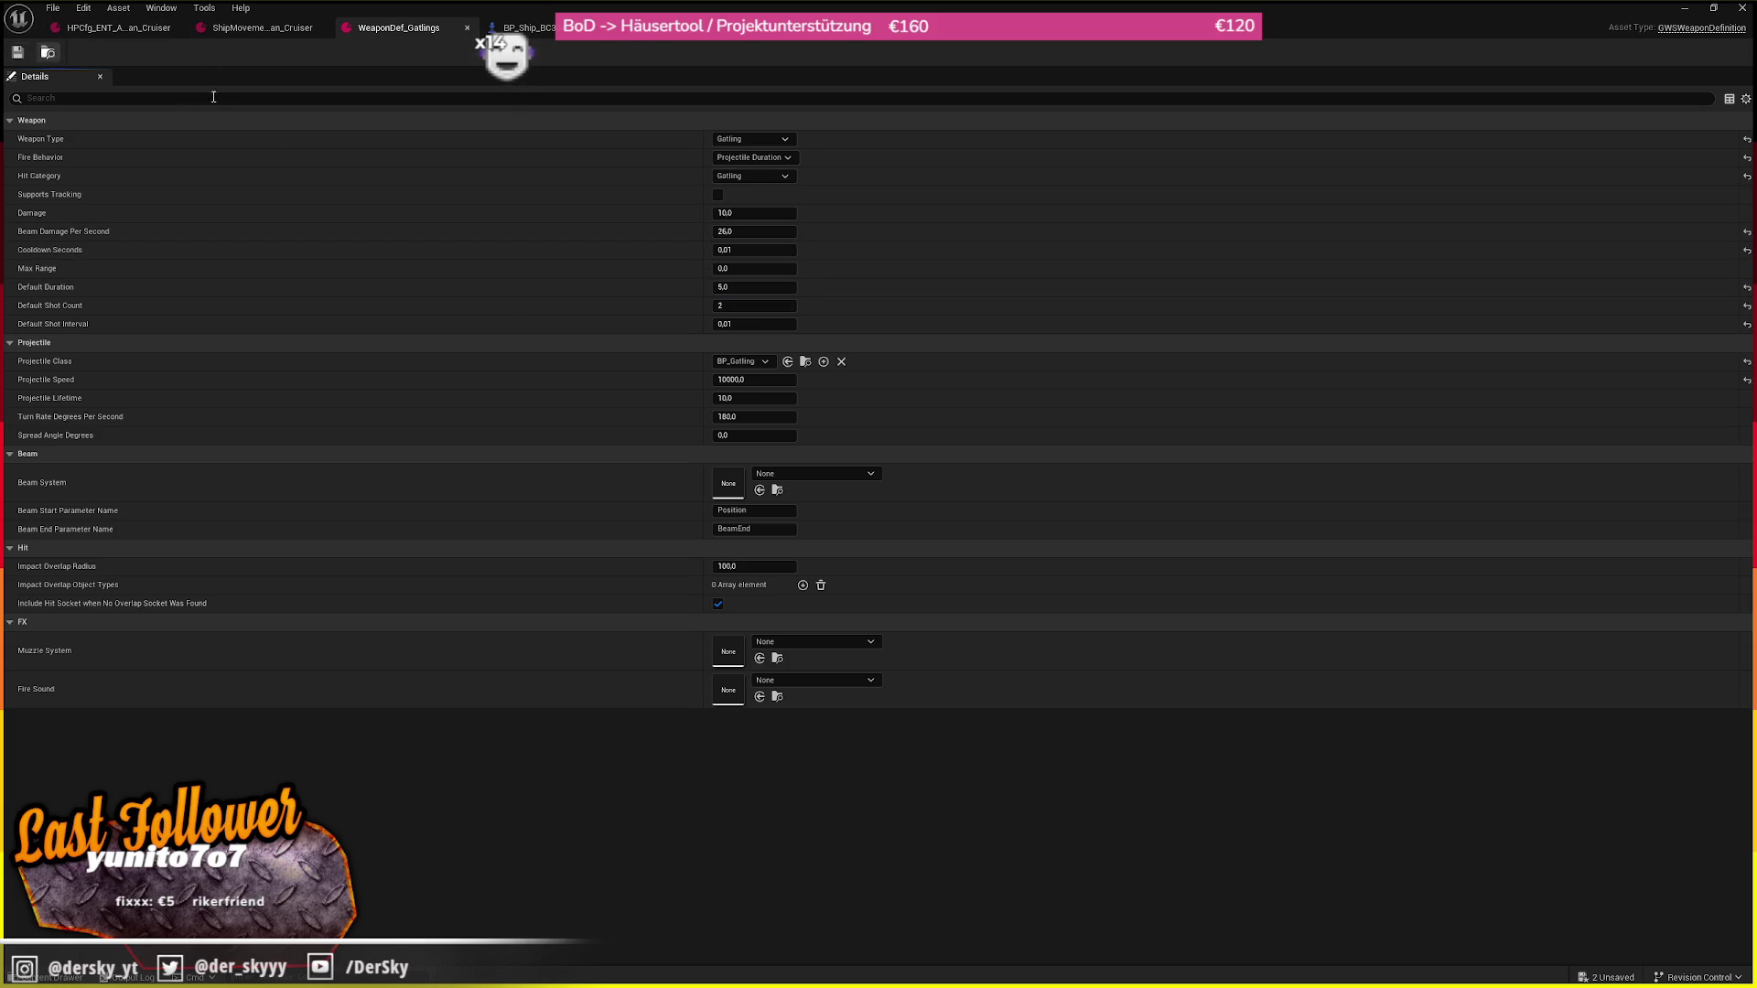
{"action": "key", "text": "alt+p"}
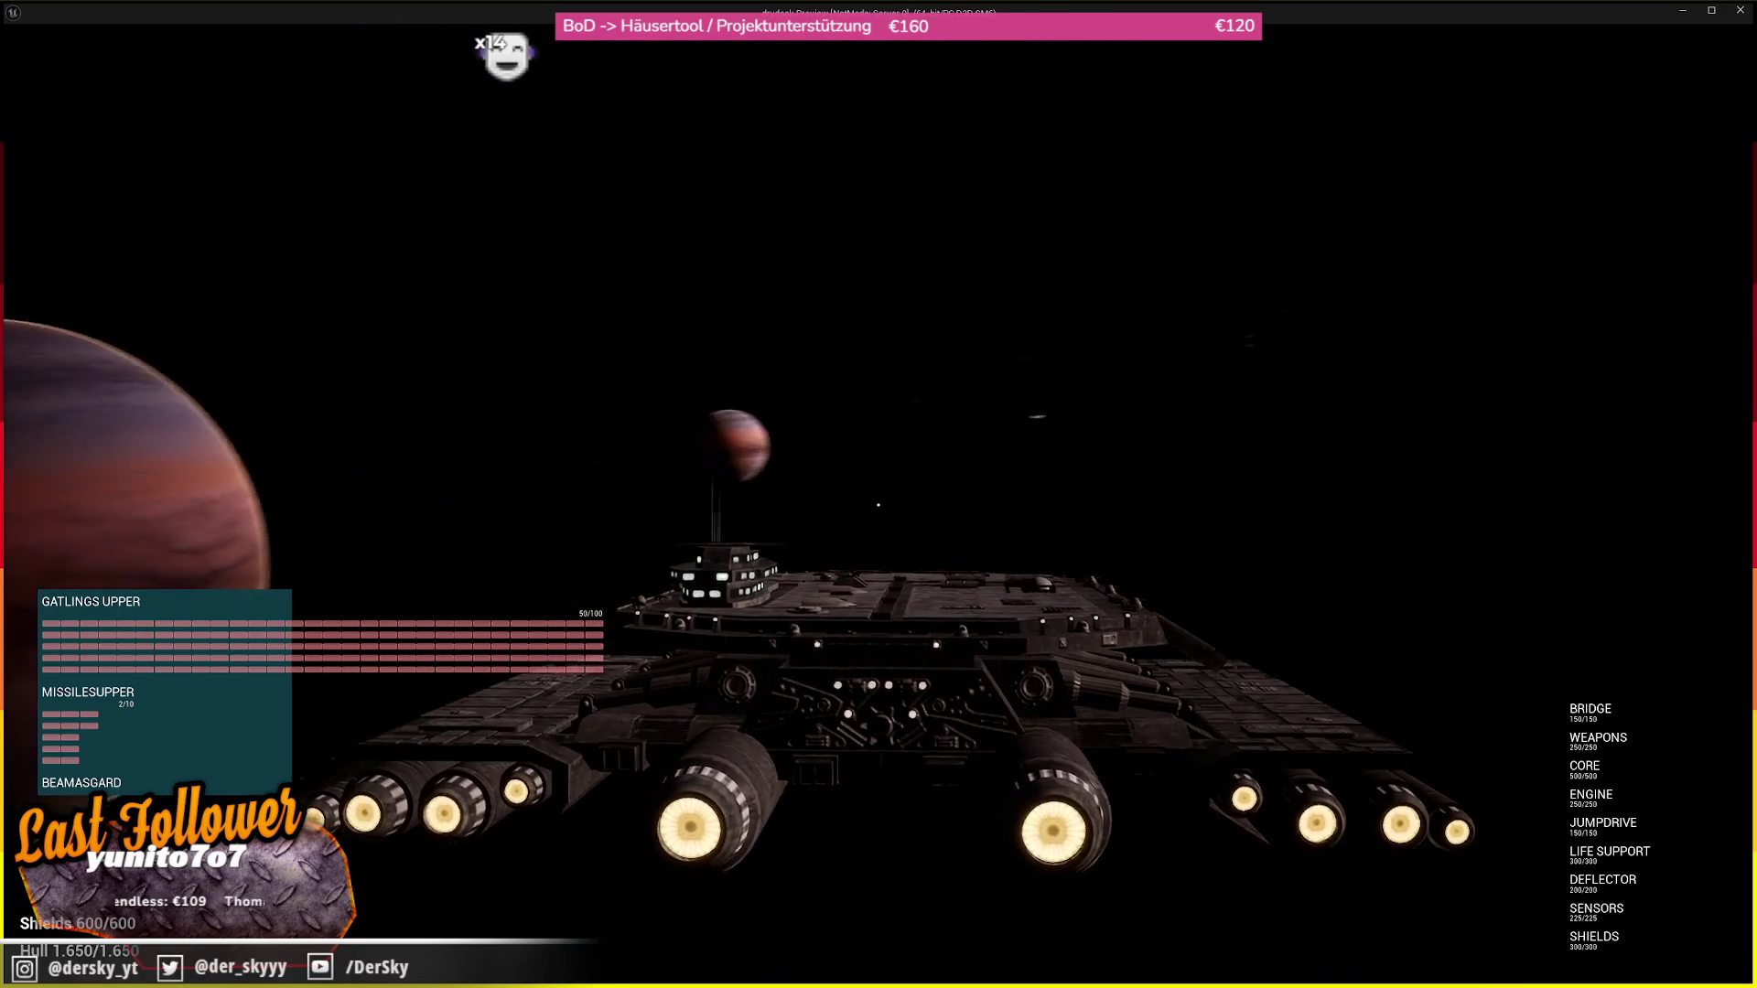
Jump, throttle the ship to full and fly with the gatlings, then end the play session
{"action": "key", "text": "j"}
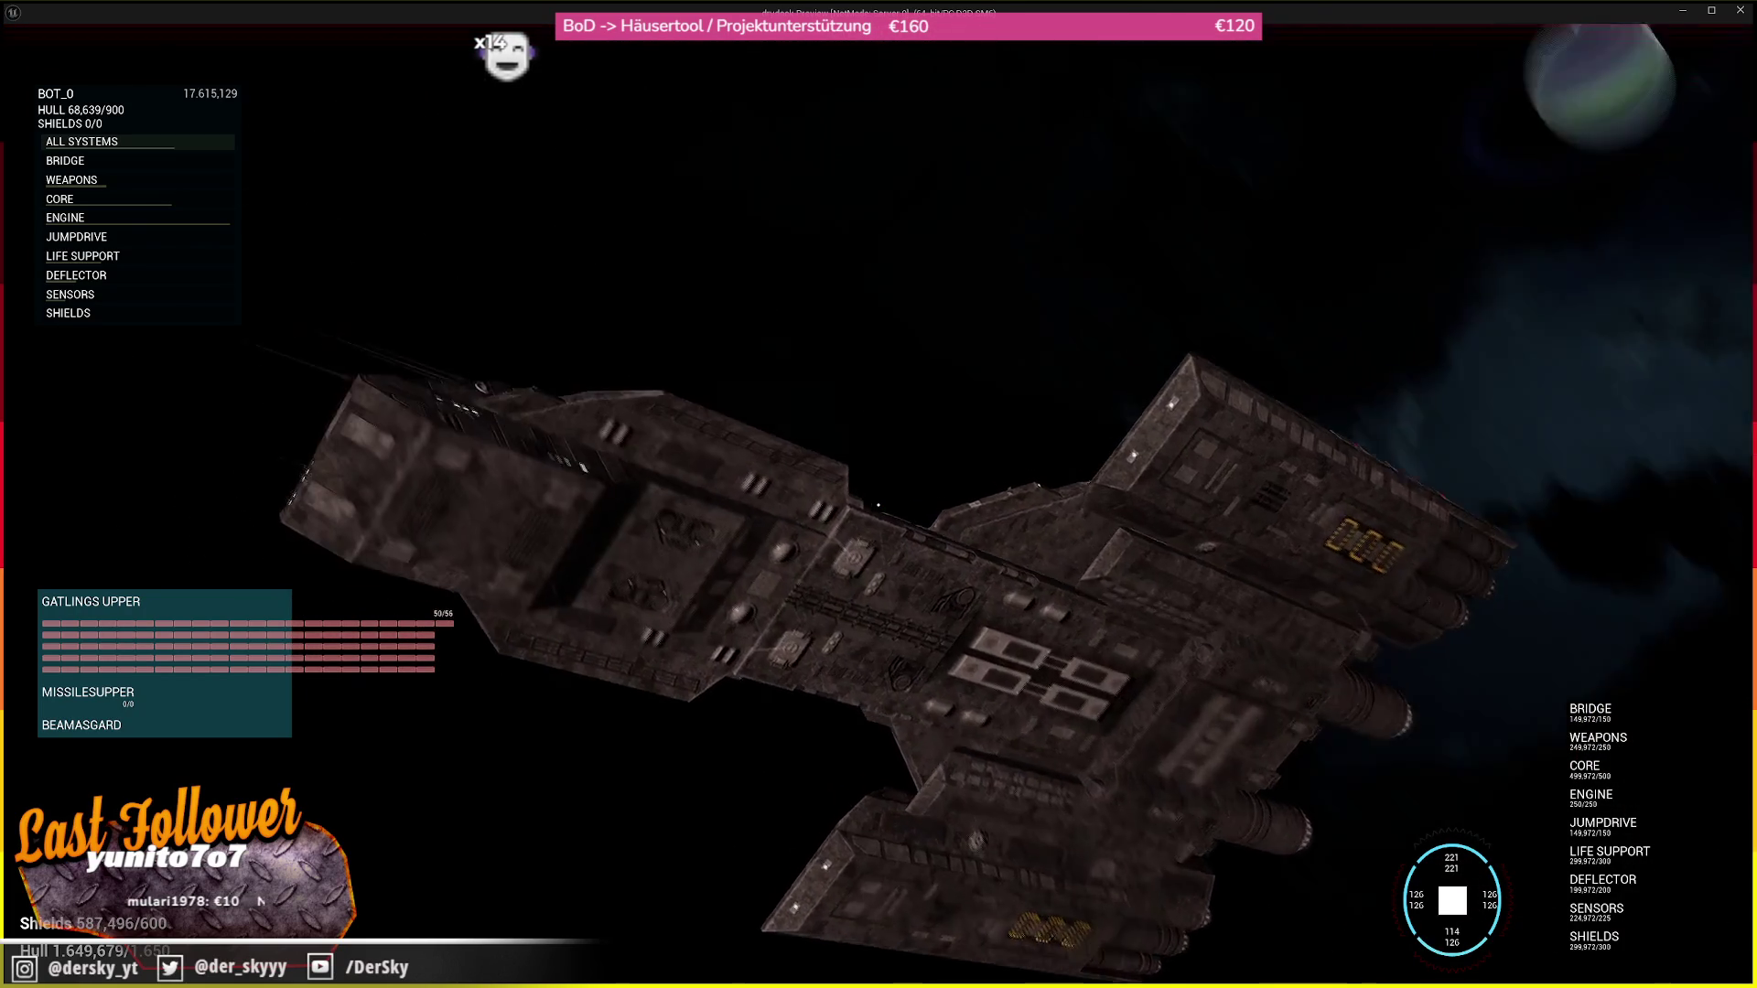
{"action": "key", "text": "w"}
{"action": "key", "text": "w"}
{"action": "key", "text": "w"}
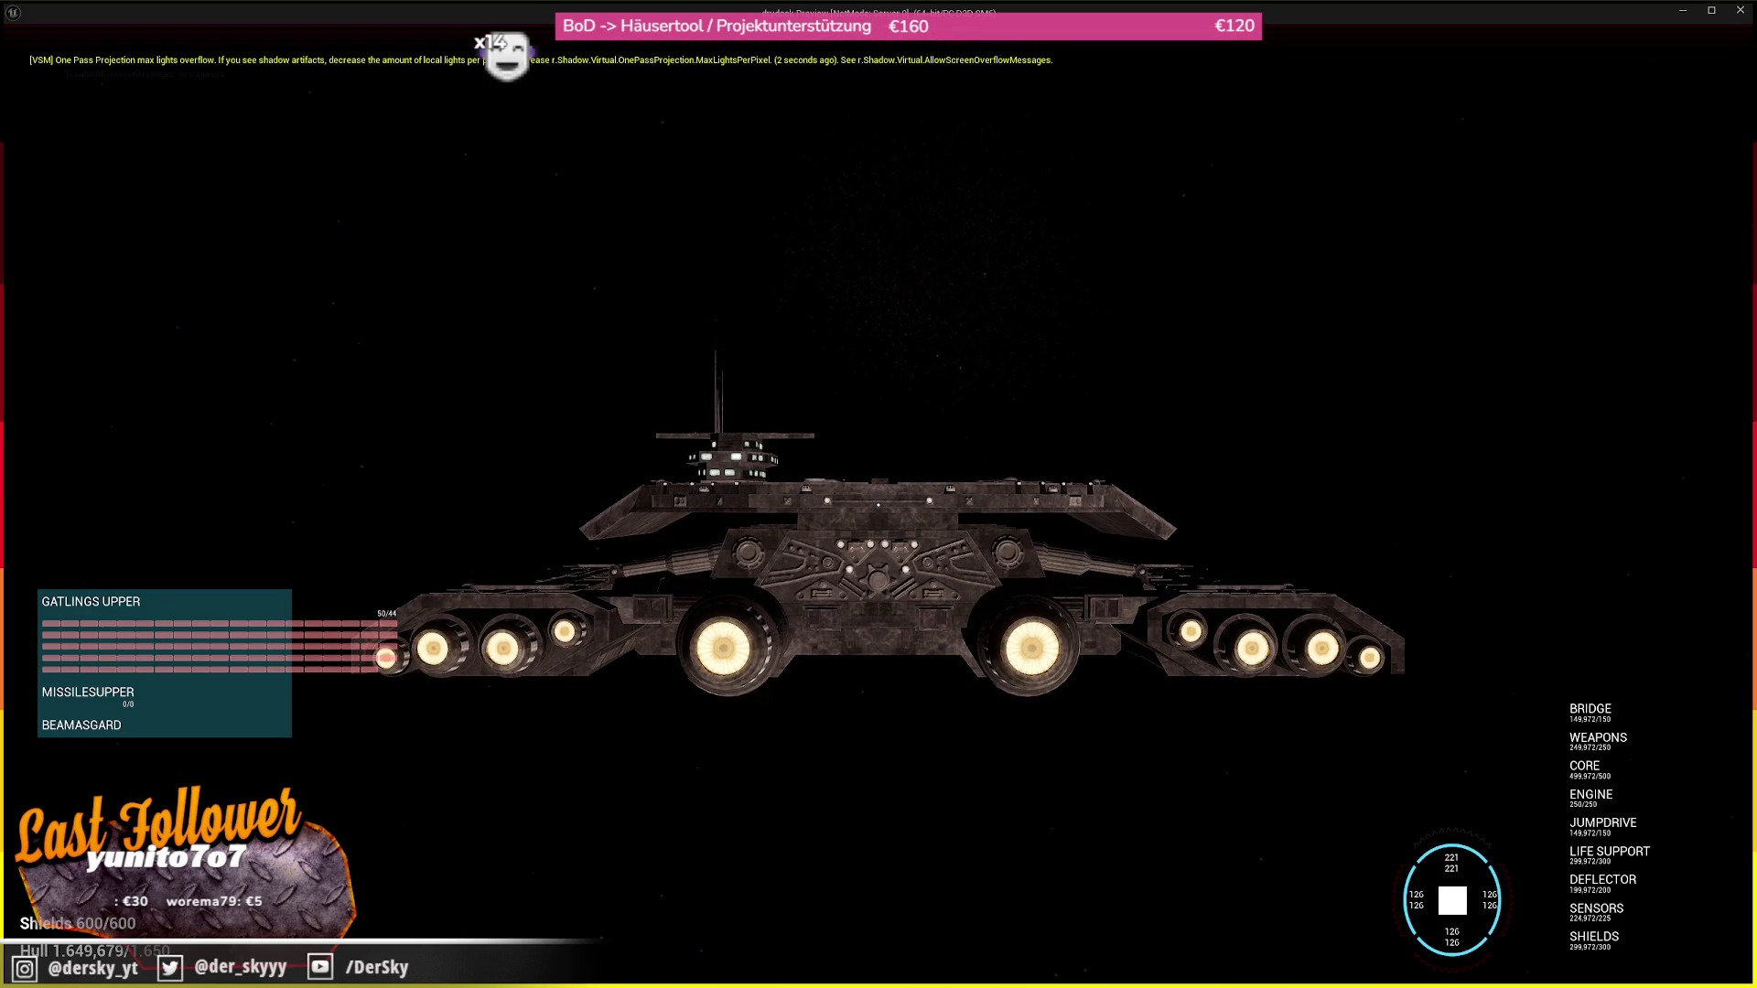
{"action": "key", "text": "Escape"}
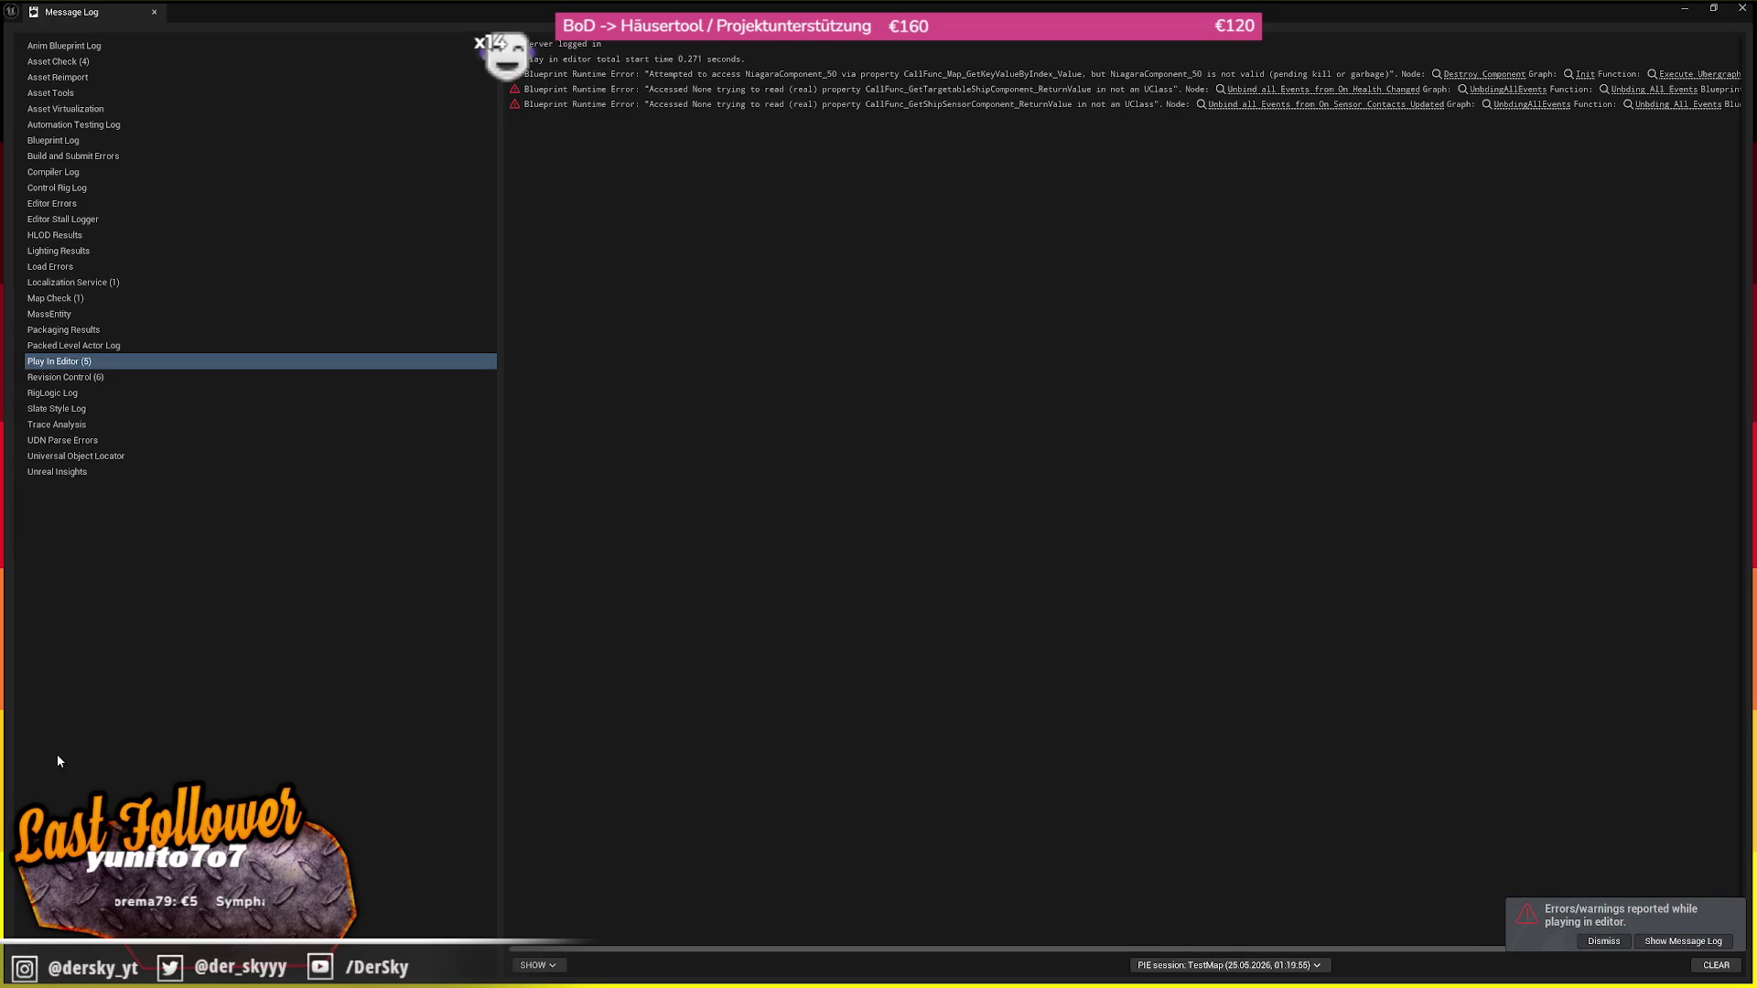
Dismiss the Message Log window listing the Blueprint runtime errors
{"action": "left_click", "coordinate": [1742, 8]}
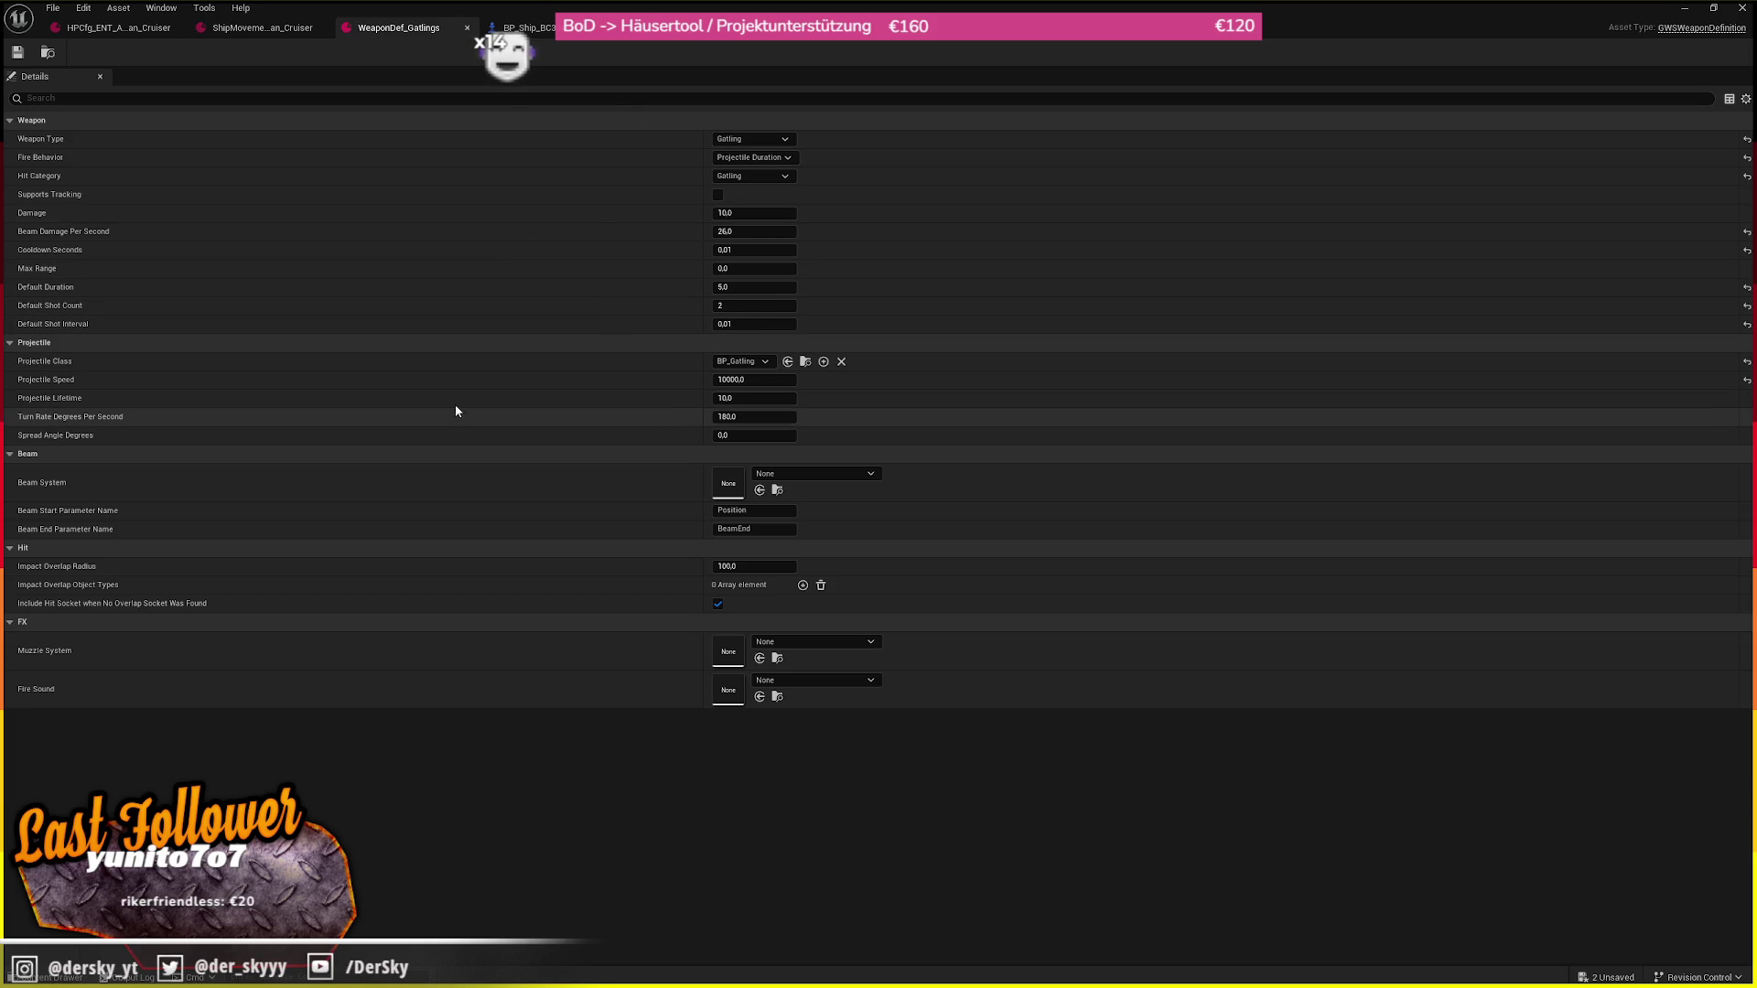
In BP_Ship_BC304, select the GWSWeapon component and open its Hardpoint Config asset
{"action": "left_click", "coordinate": [524, 28]}
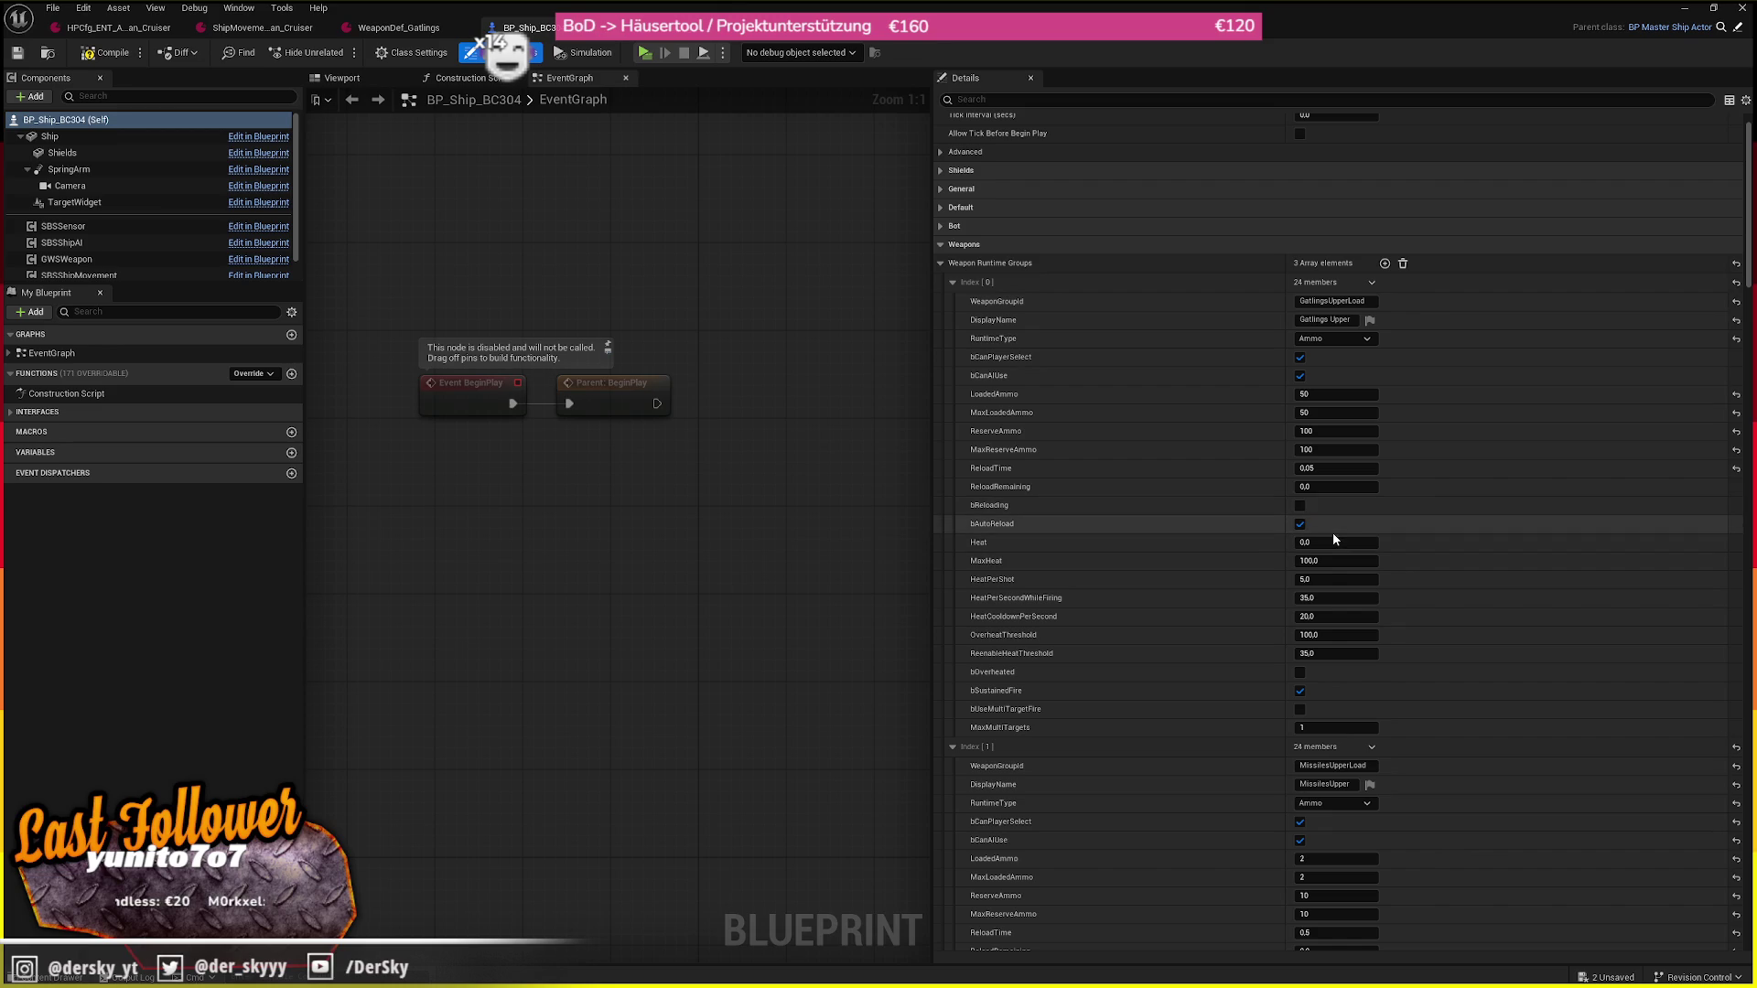
{"action": "scroll", "coordinate": [1272, 531], "scroll_direction": "down", "scroll_amount": 3}
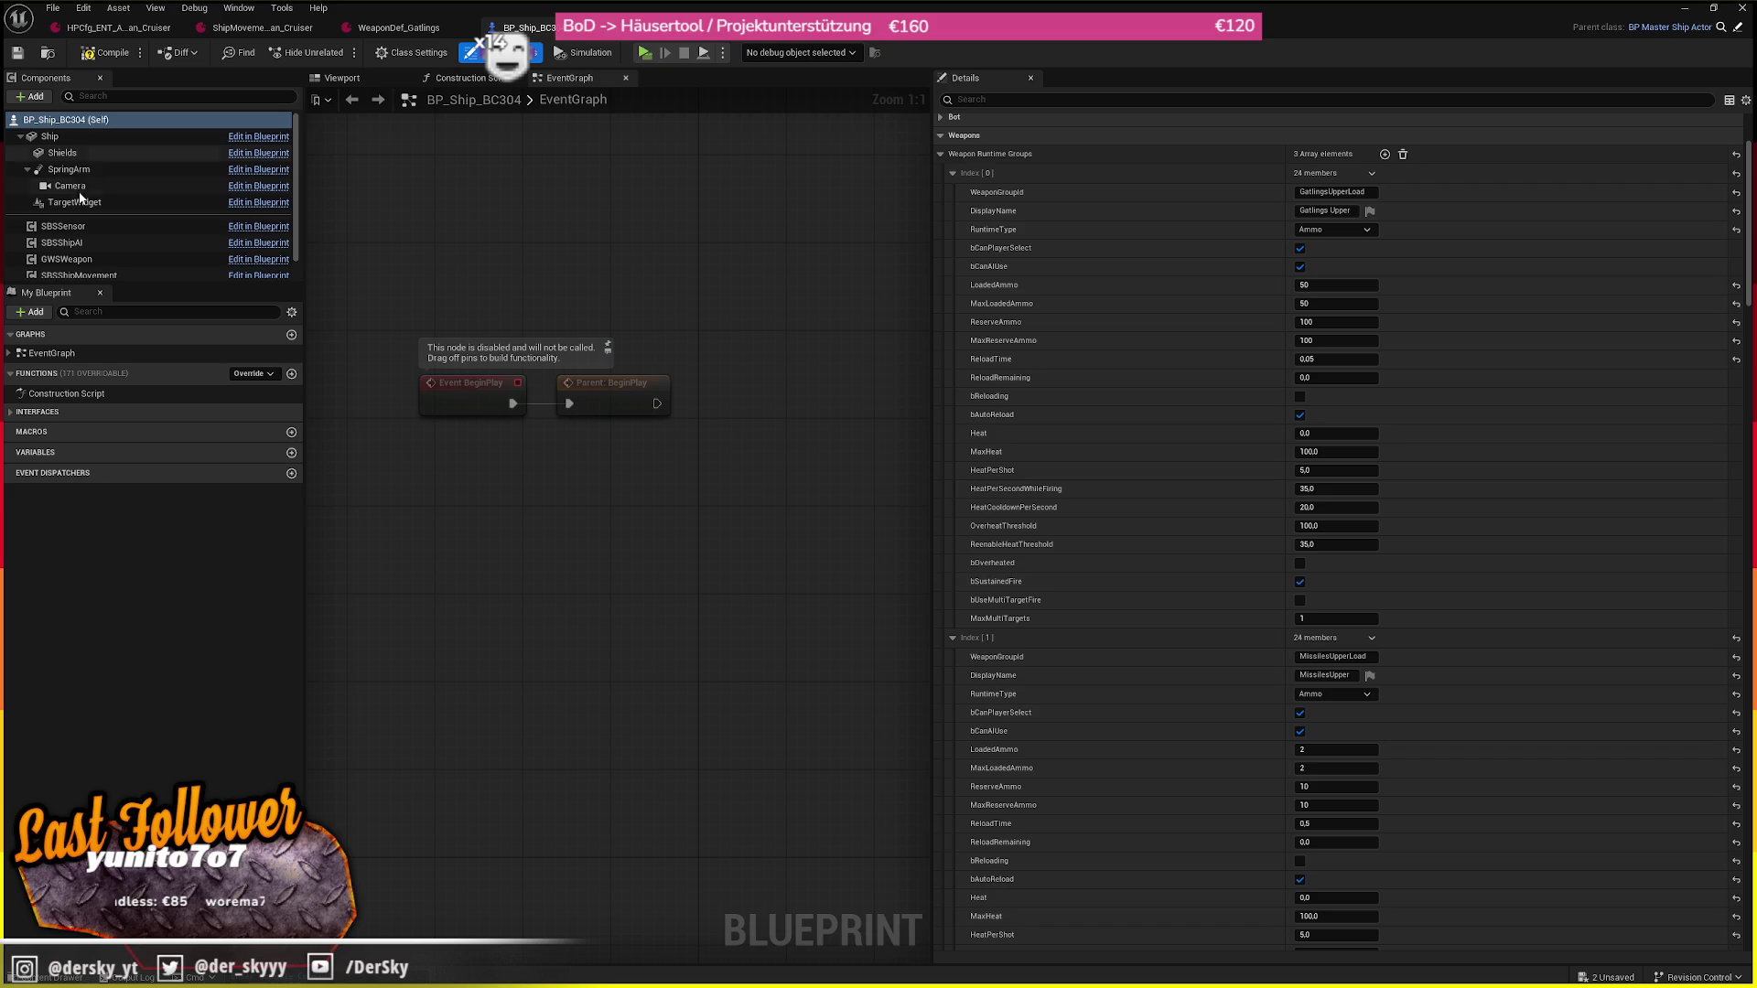
{"action": "left_click", "coordinate": [66, 259]}
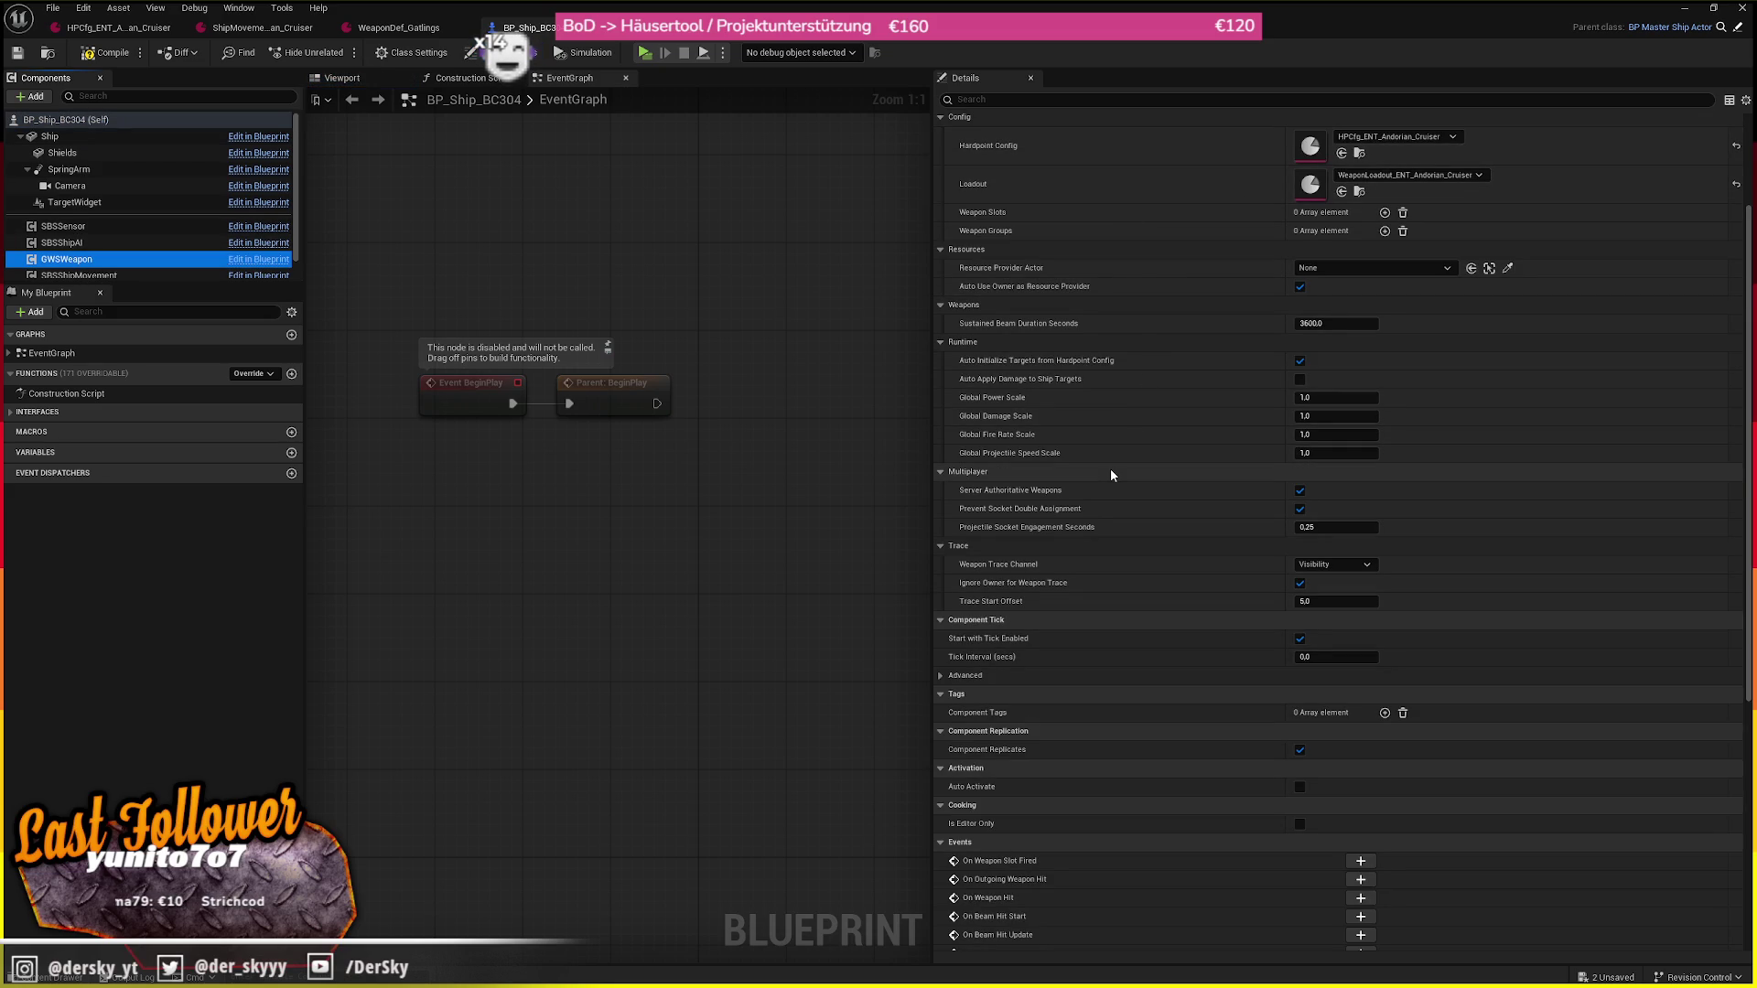
{"action": "scroll", "coordinate": [1111, 469], "scroll_direction": "up", "scroll_amount": 3}
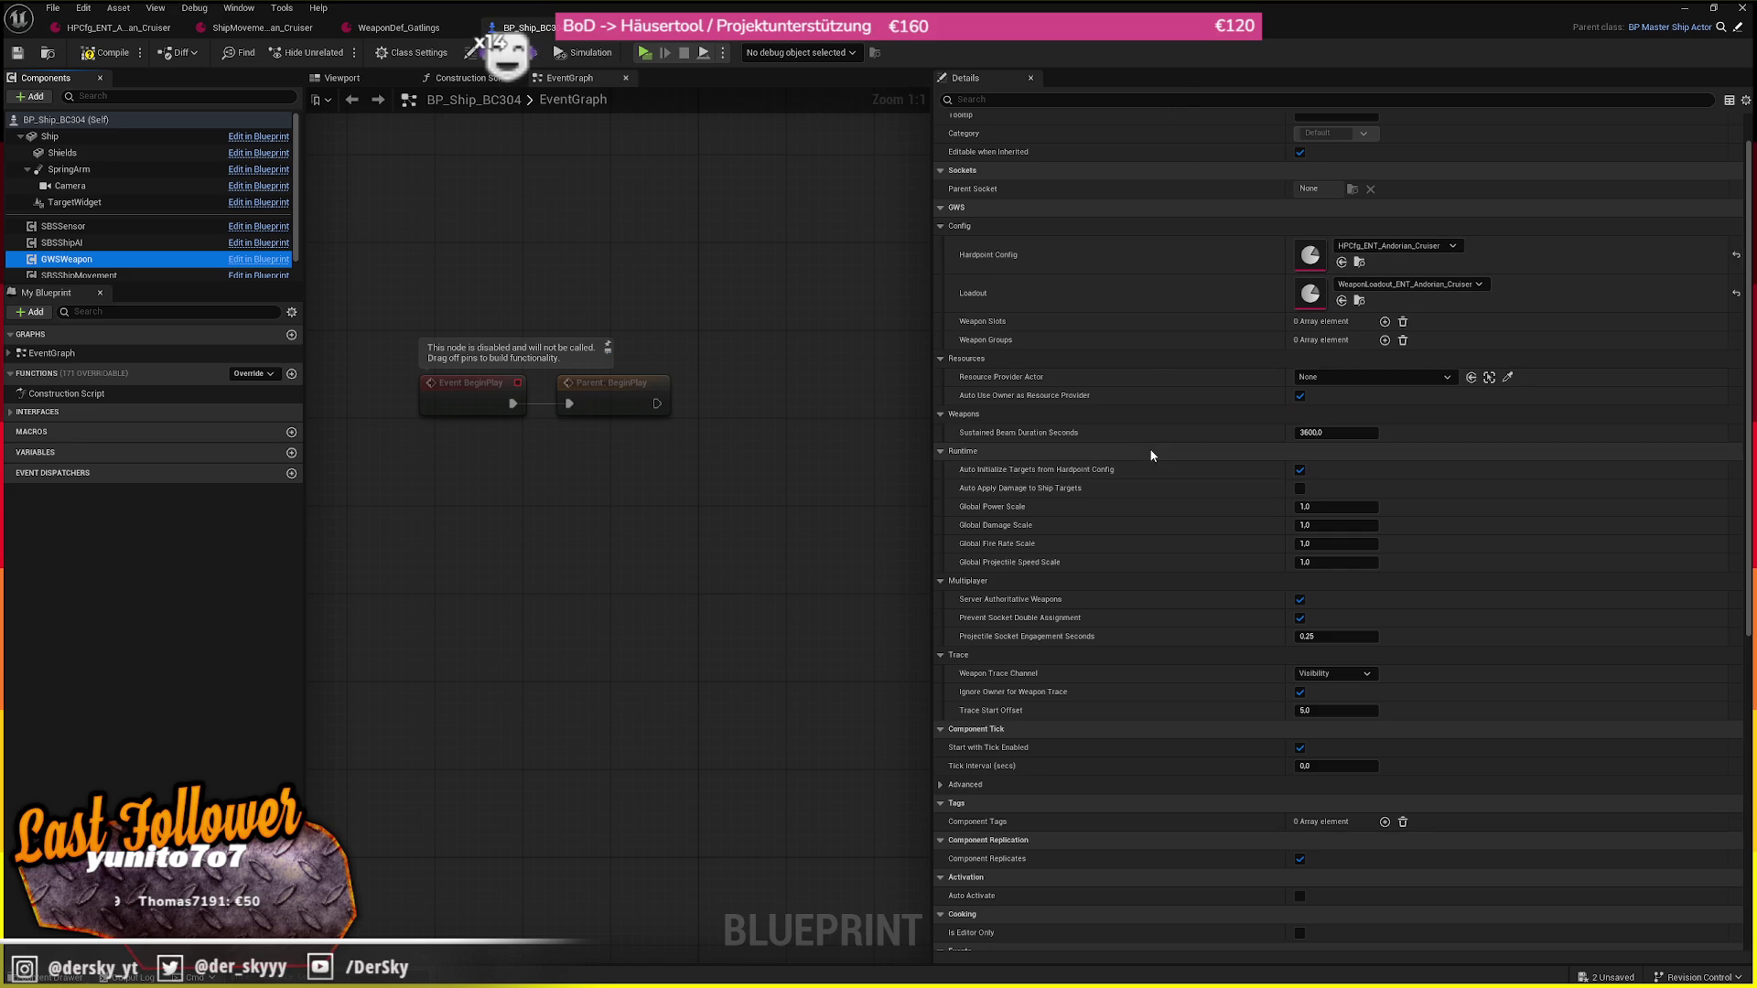
{"action": "double_click", "coordinate": [1309, 255]}
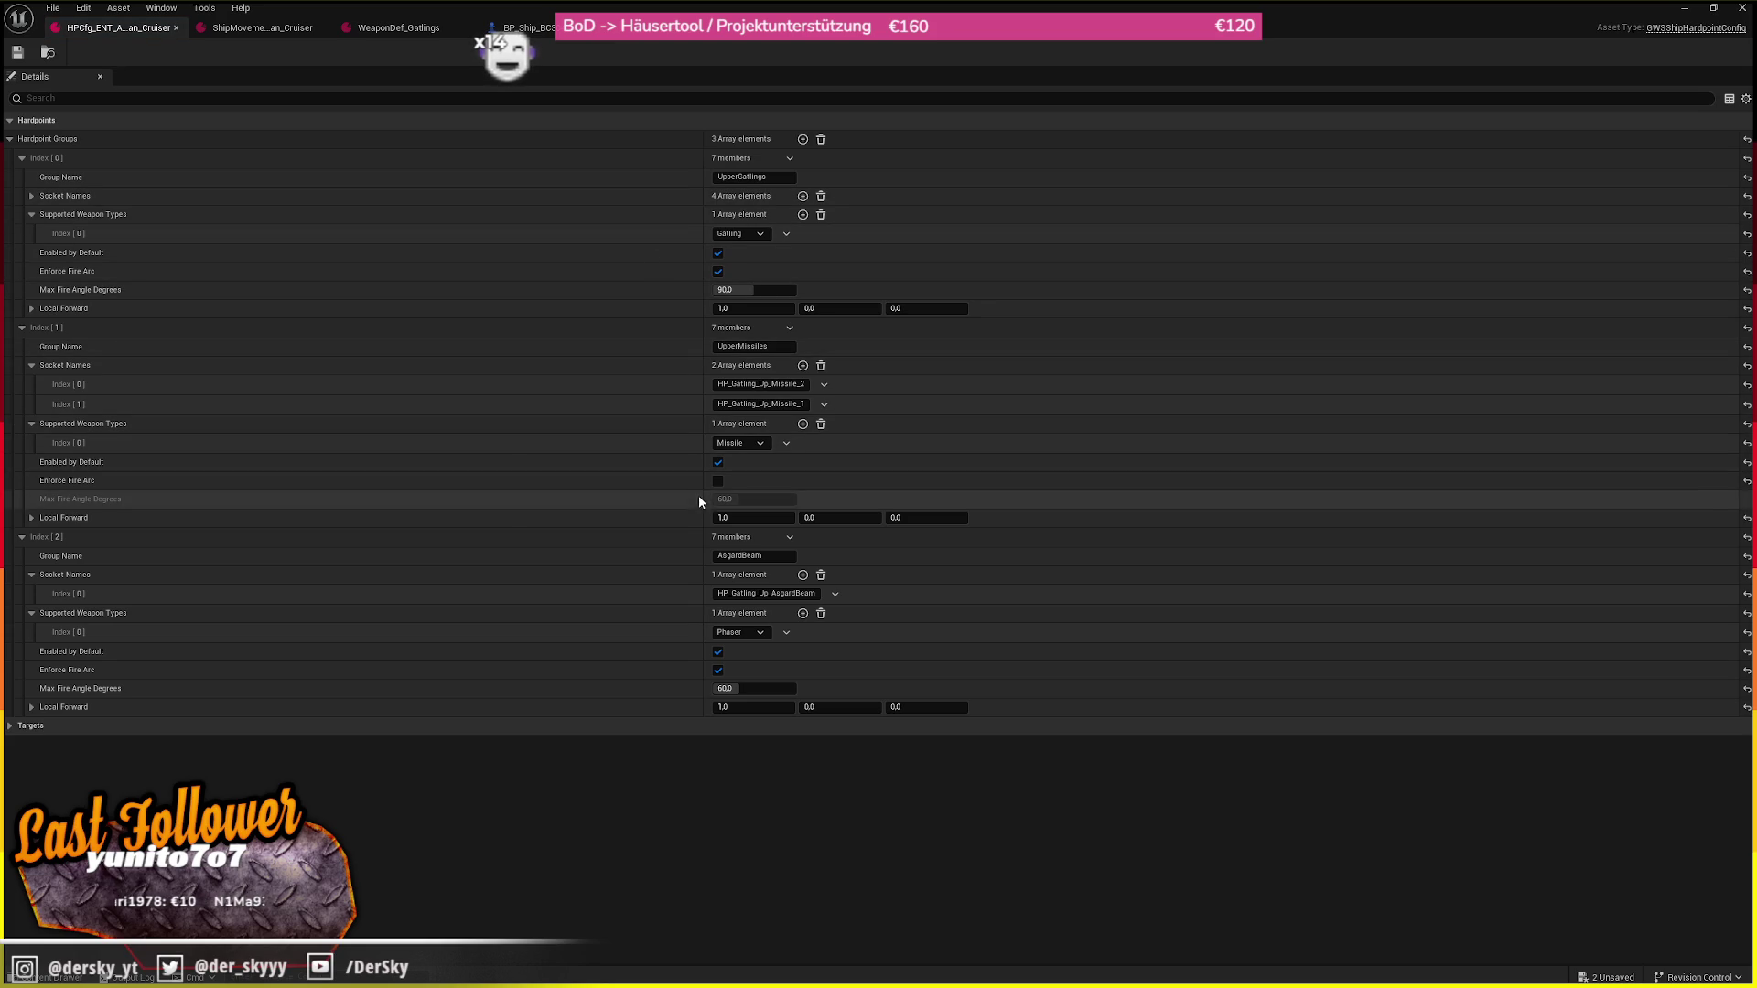
Open WeaponLoadout_ENT_Andorian_Cruiser and set the gatling group's Shot Interval Override to 0.001
{"action": "left_click", "coordinate": [49, 54]}
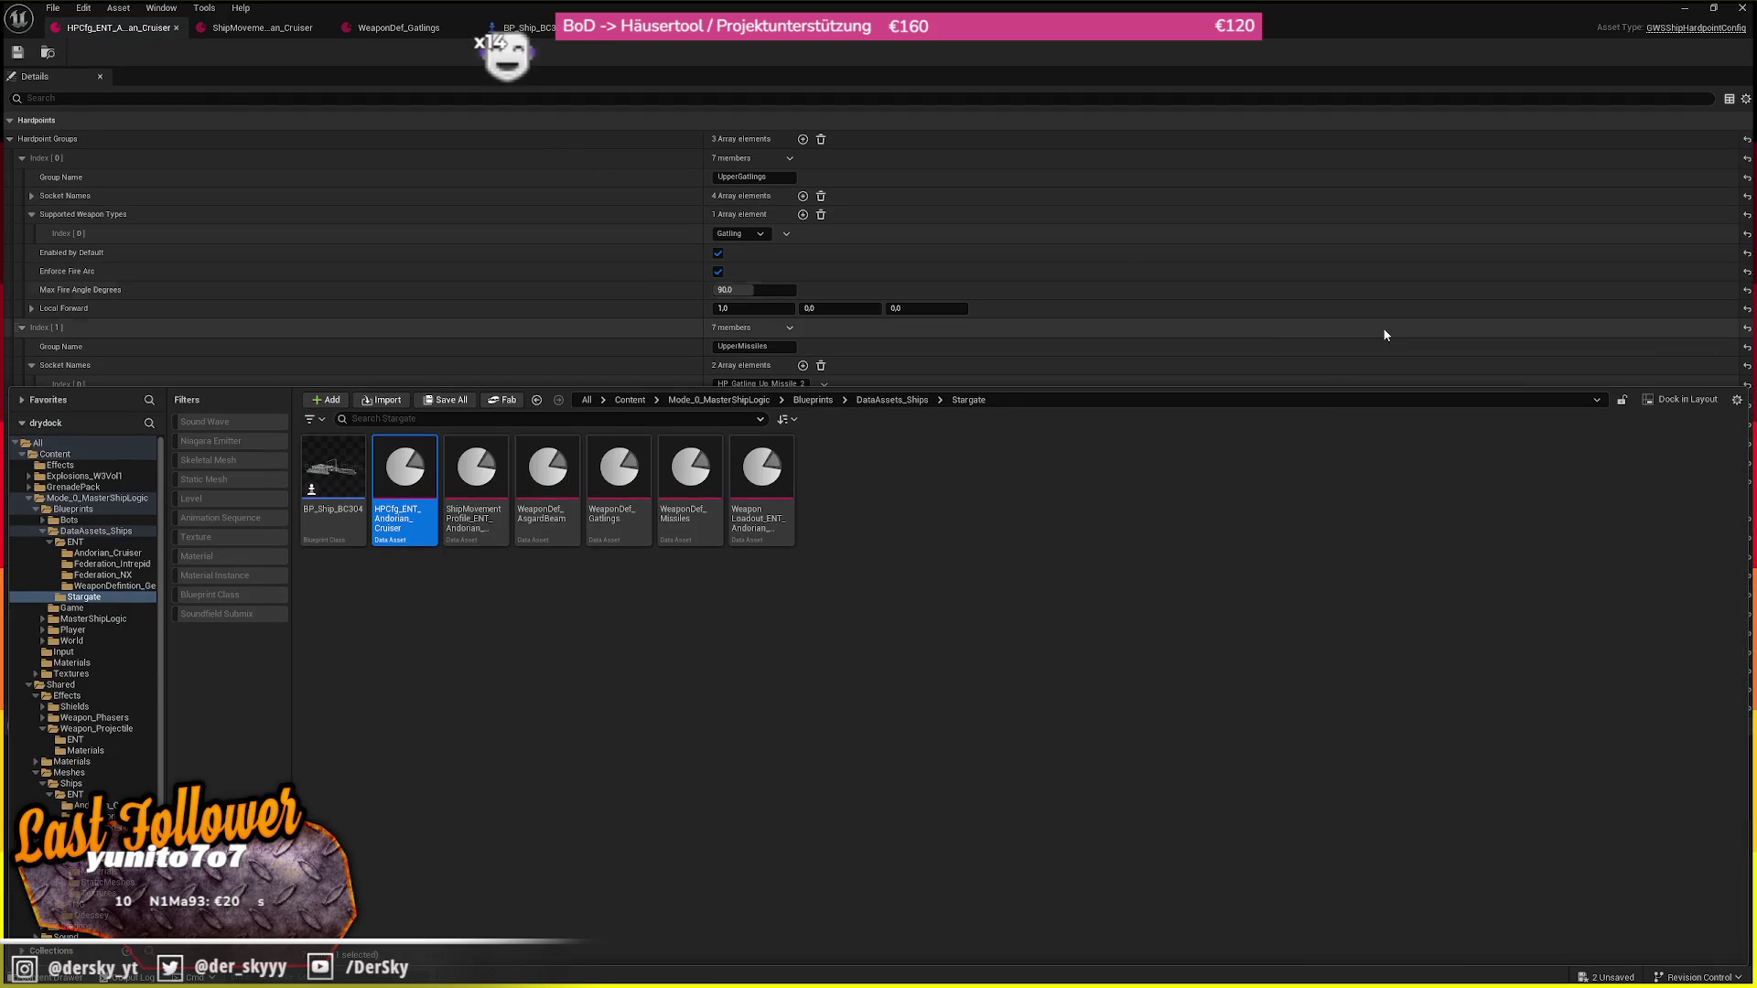
{"action": "double_click", "coordinate": [763, 471]}
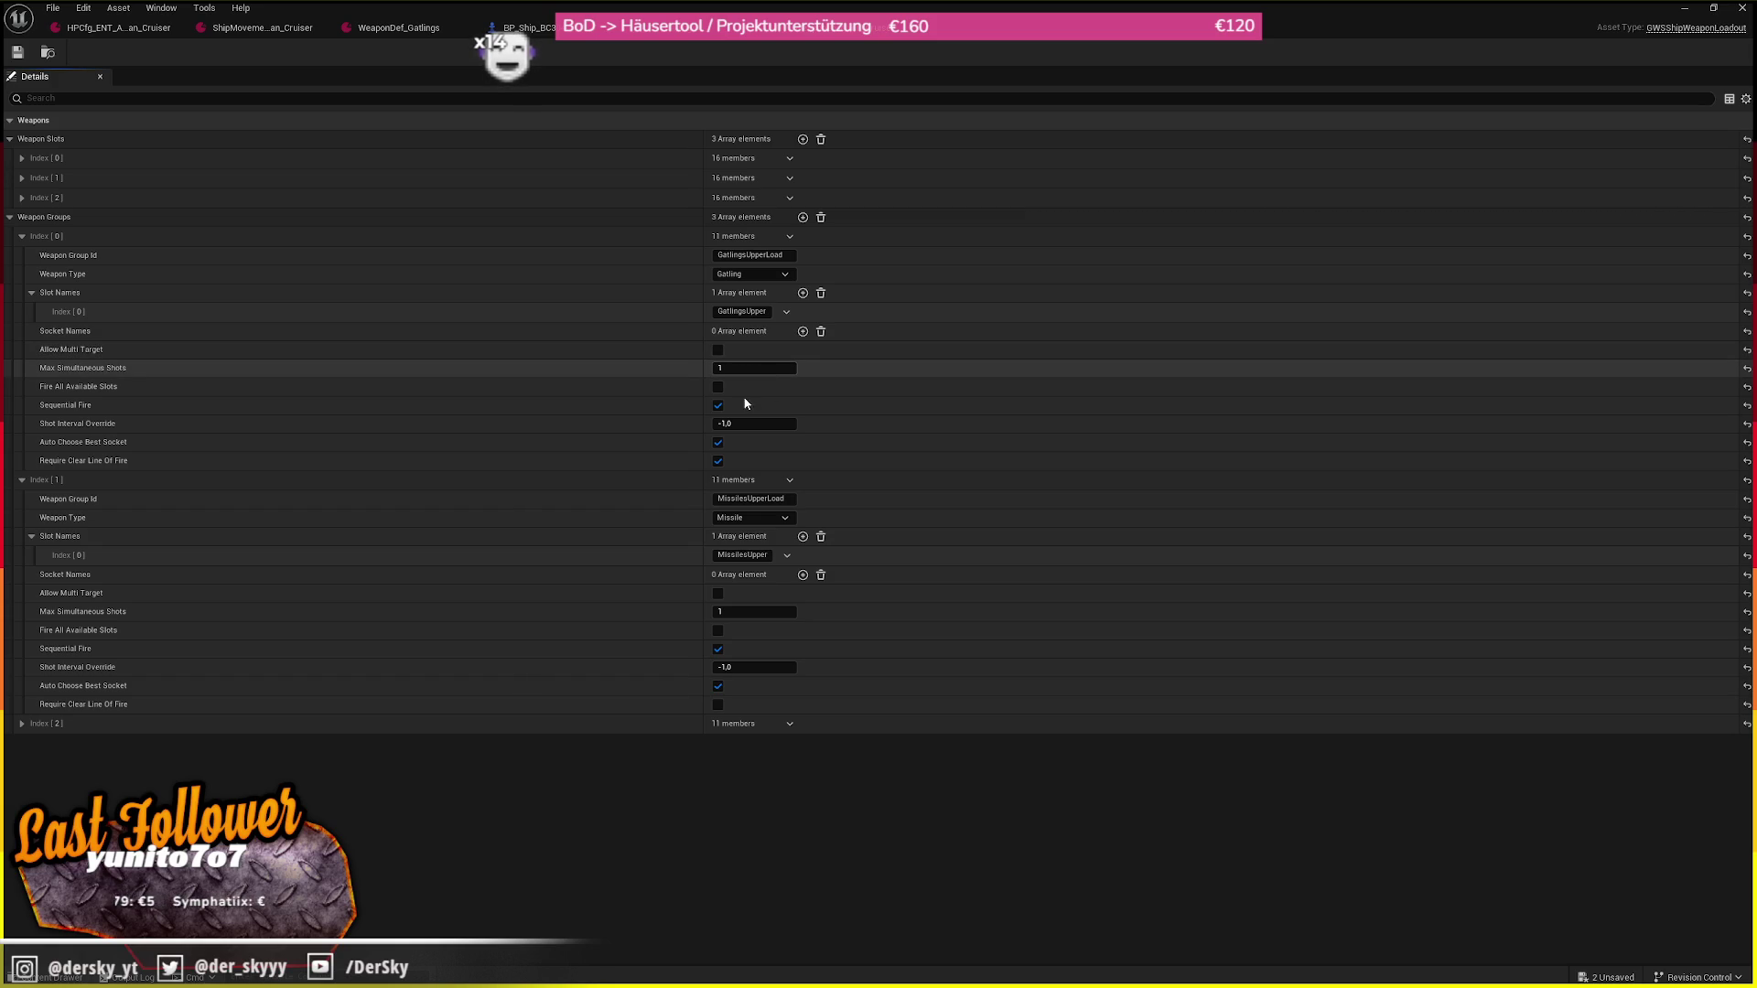
{"action": "left_click", "coordinate": [742, 423]}
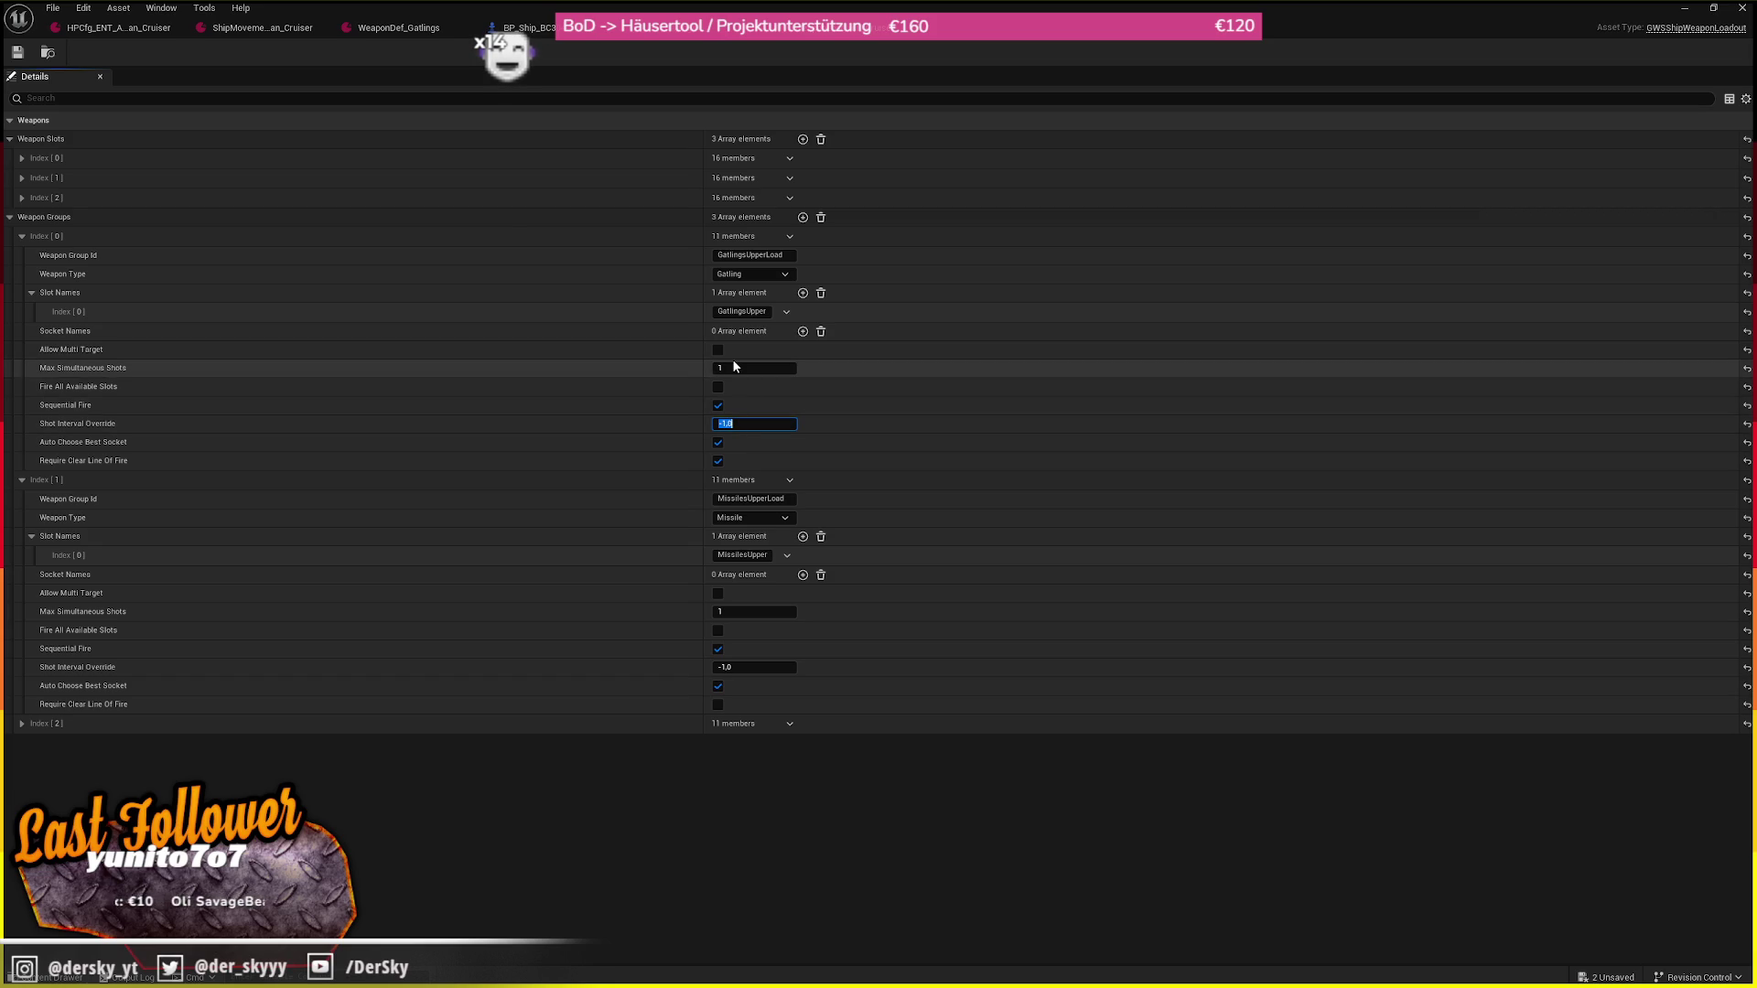
{"action": "type", "text": "0.01"}
{"action": "key", "text": "Return"}
{"action": "type", "text": "0.001"}
{"action": "key", "text": "Return"}
{"action": "left_click", "coordinate": [668, 35]}
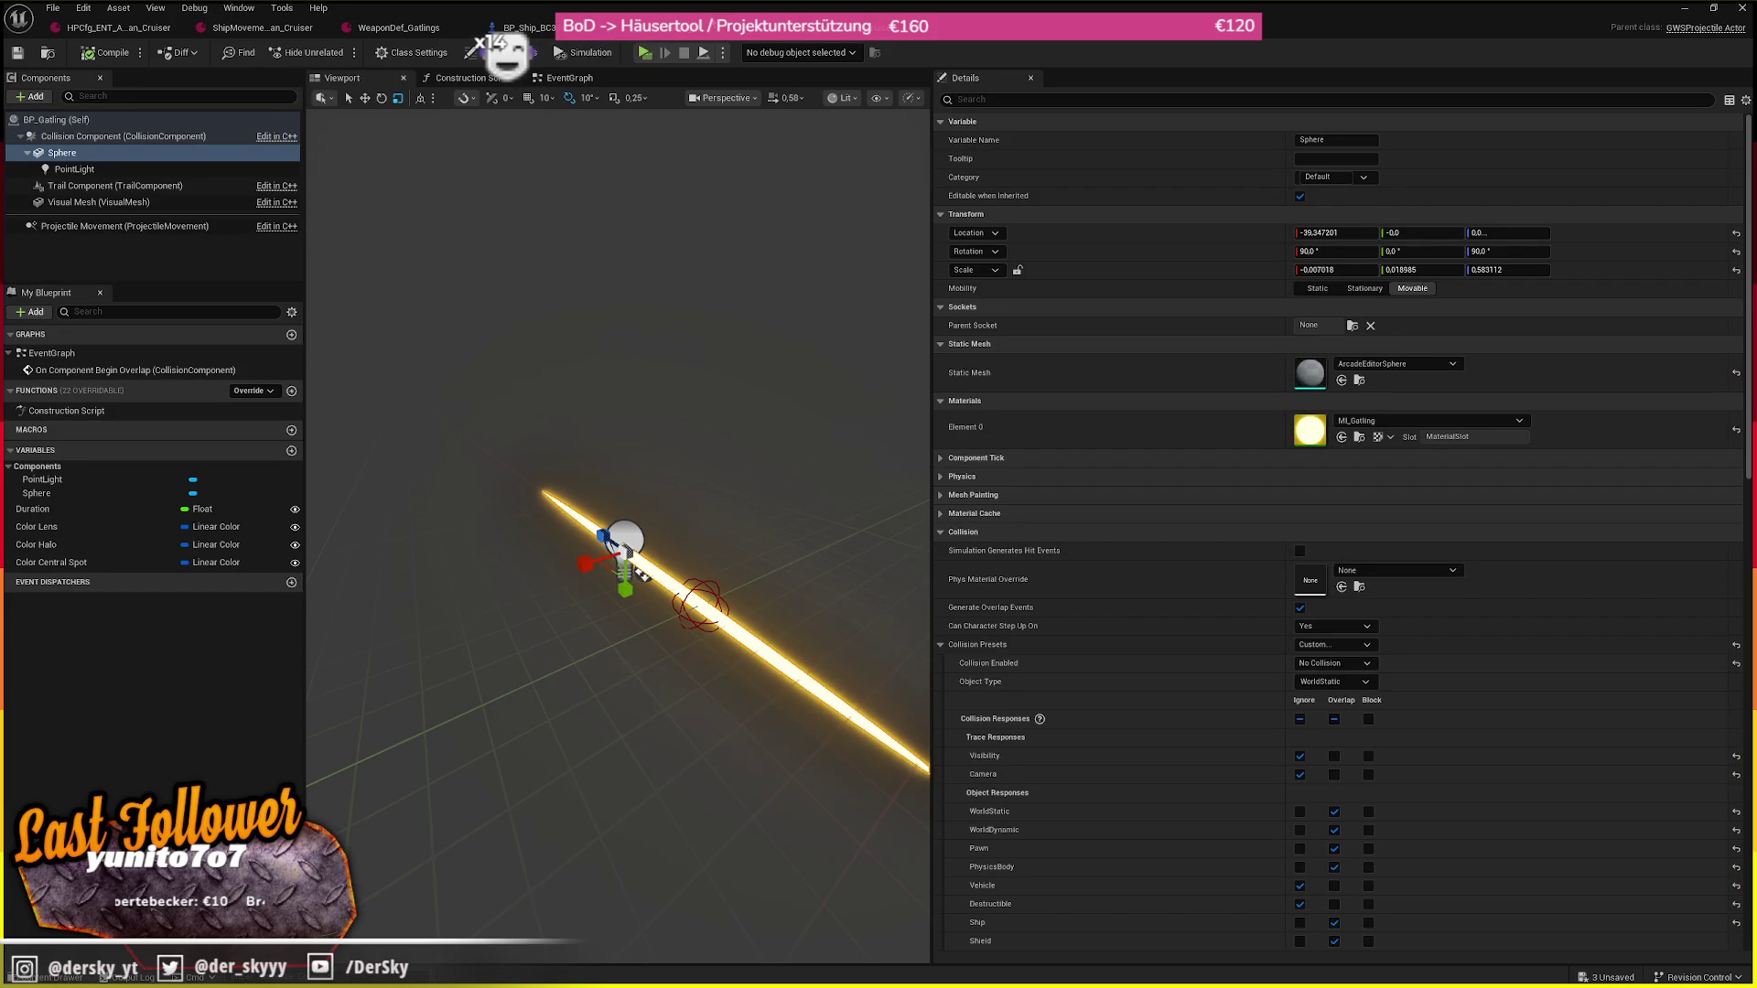
Give WeaponDef_Gatlings a Default Shot Interval of 0,001 and Shot Count of 1, and save it
{"action": "left_click", "coordinate": [534, 22]}
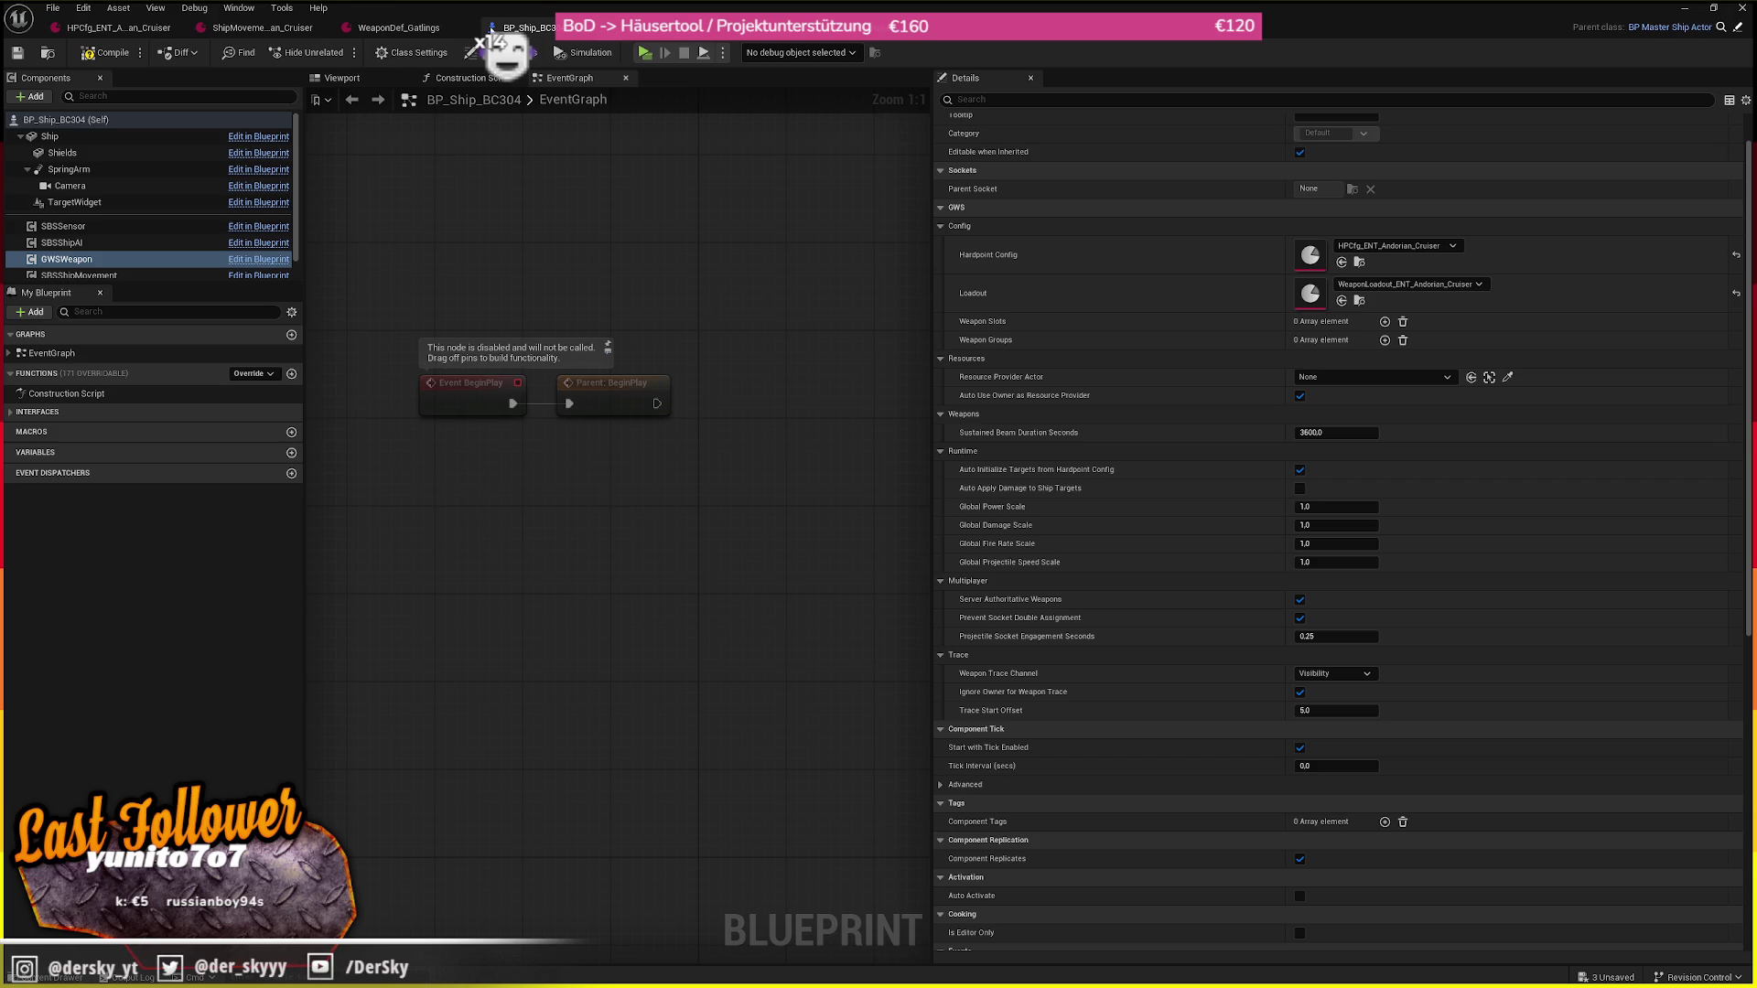
{"action": "left_click", "coordinate": [398, 27]}
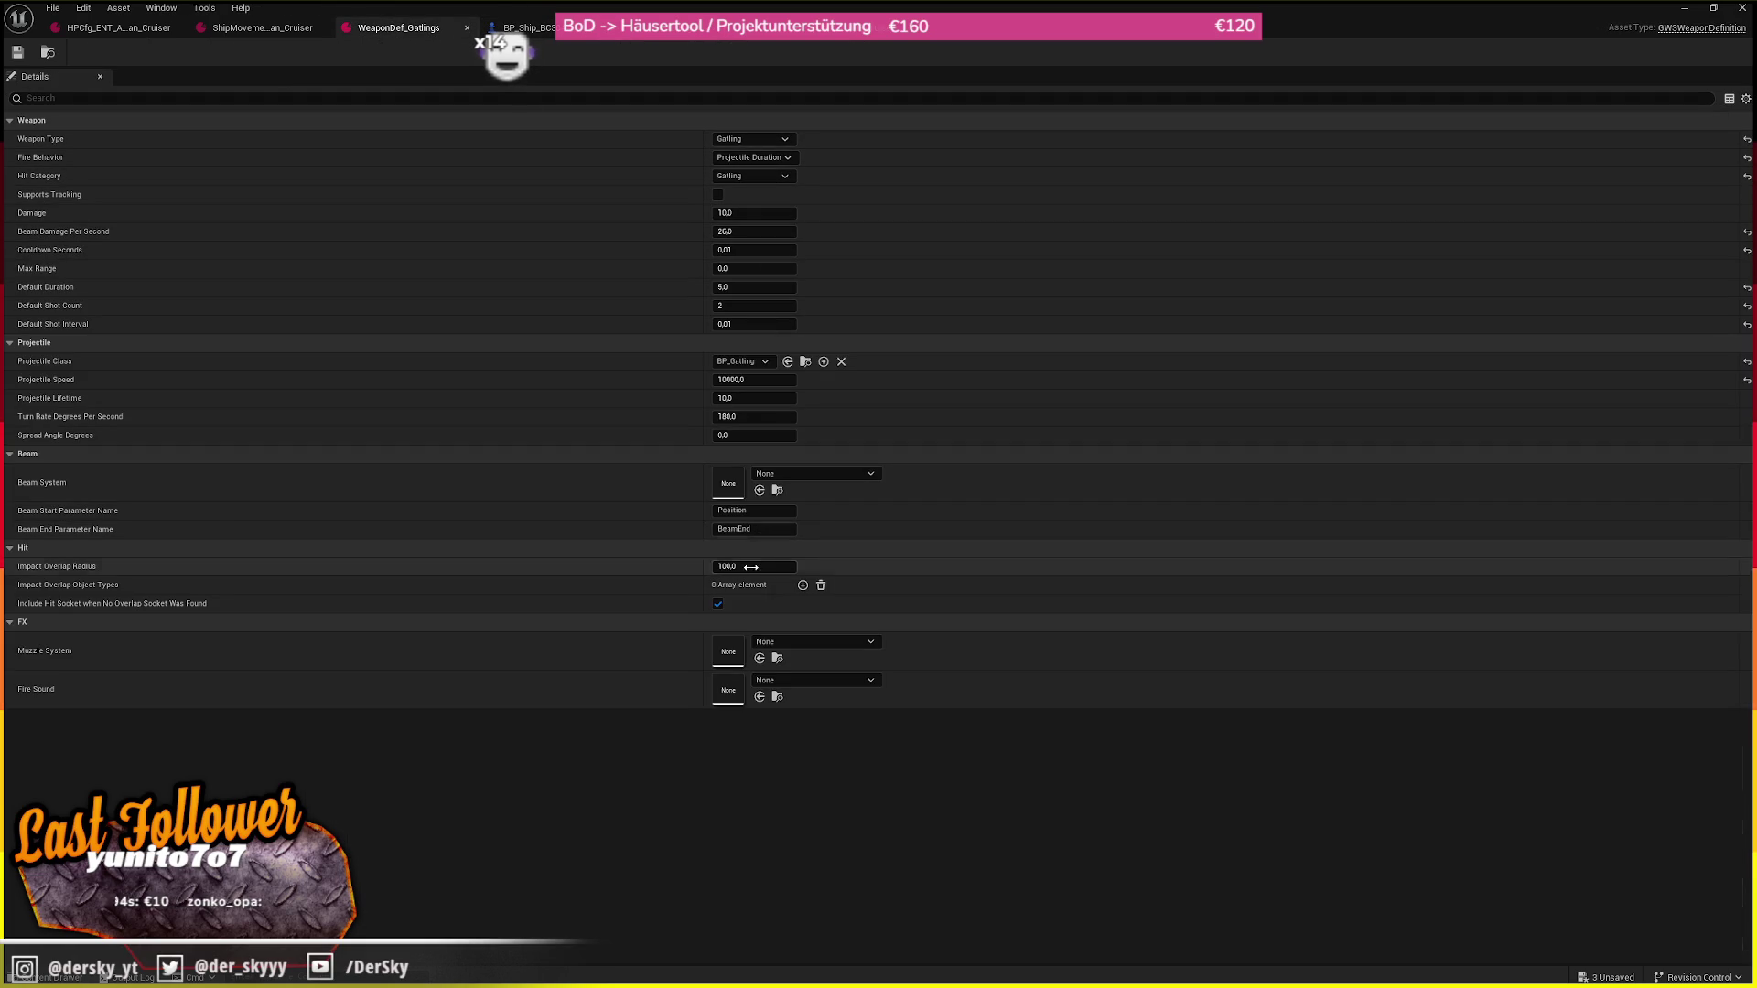
{"action": "left_click", "coordinate": [742, 324]}
{"action": "type", "text": "0,001"}
{"action": "key", "text": "Return"}
{"action": "left_click", "coordinate": [745, 306]}
{"action": "type", "text": "1"}
{"action": "key", "text": "Return"}
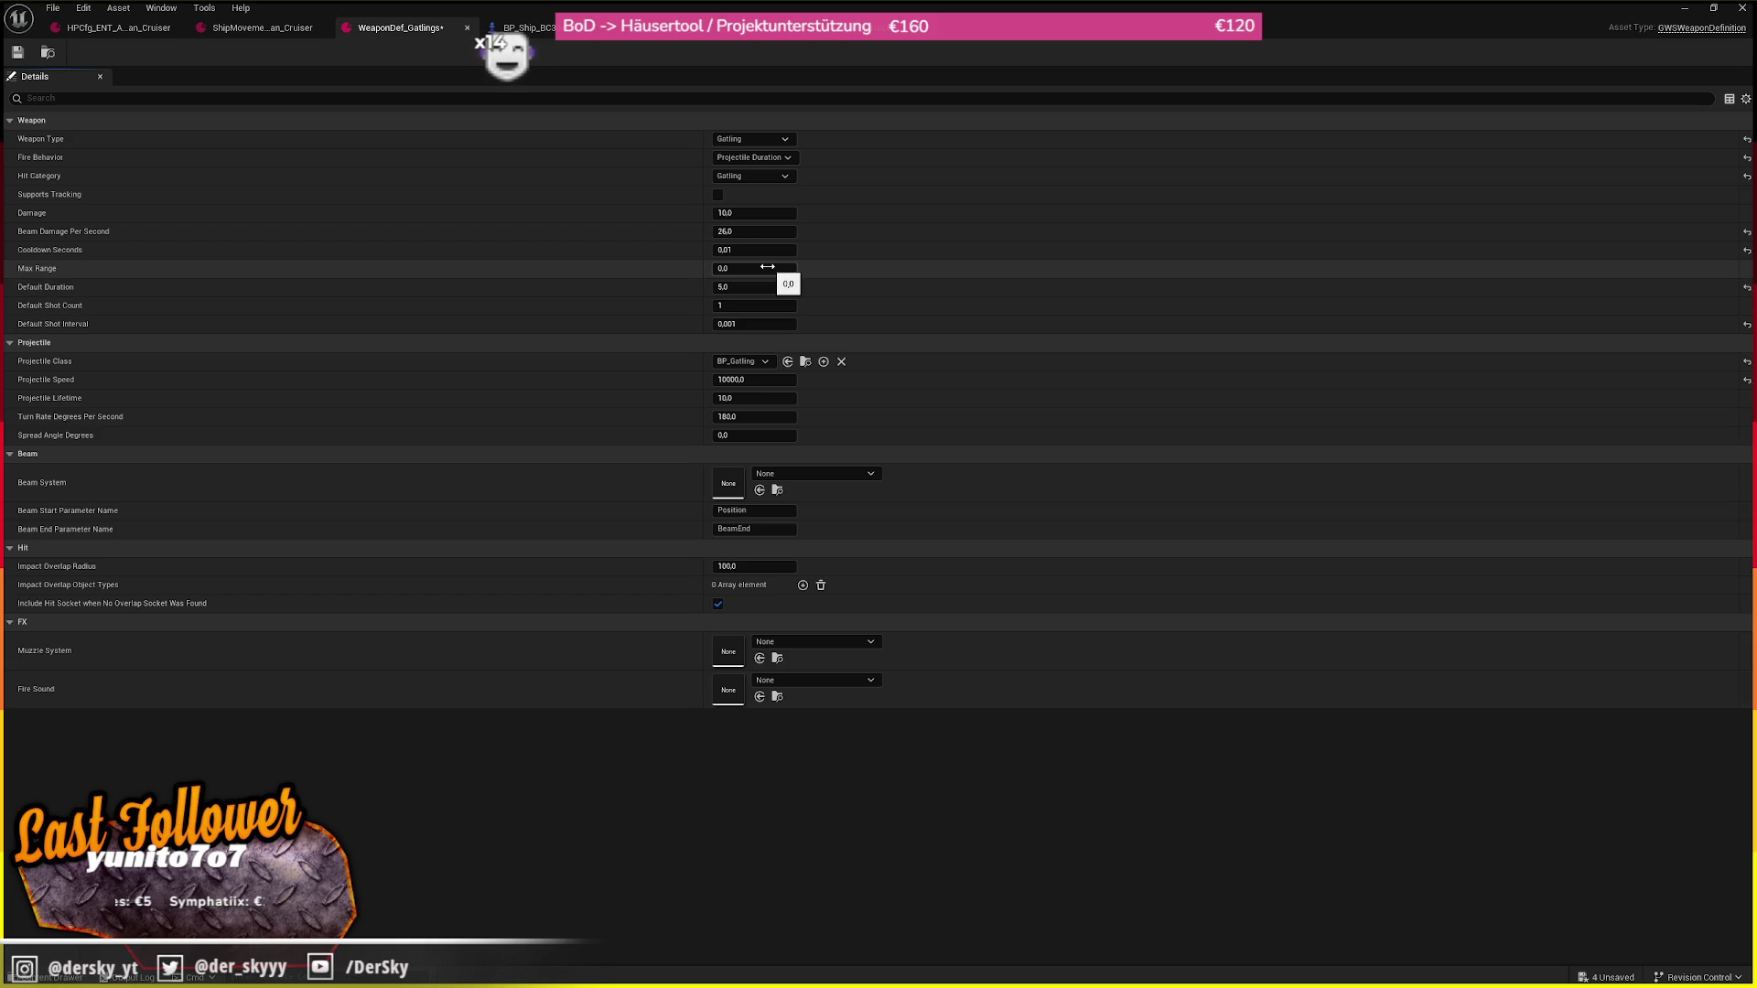
{"action": "left_click", "coordinate": [17, 52]}
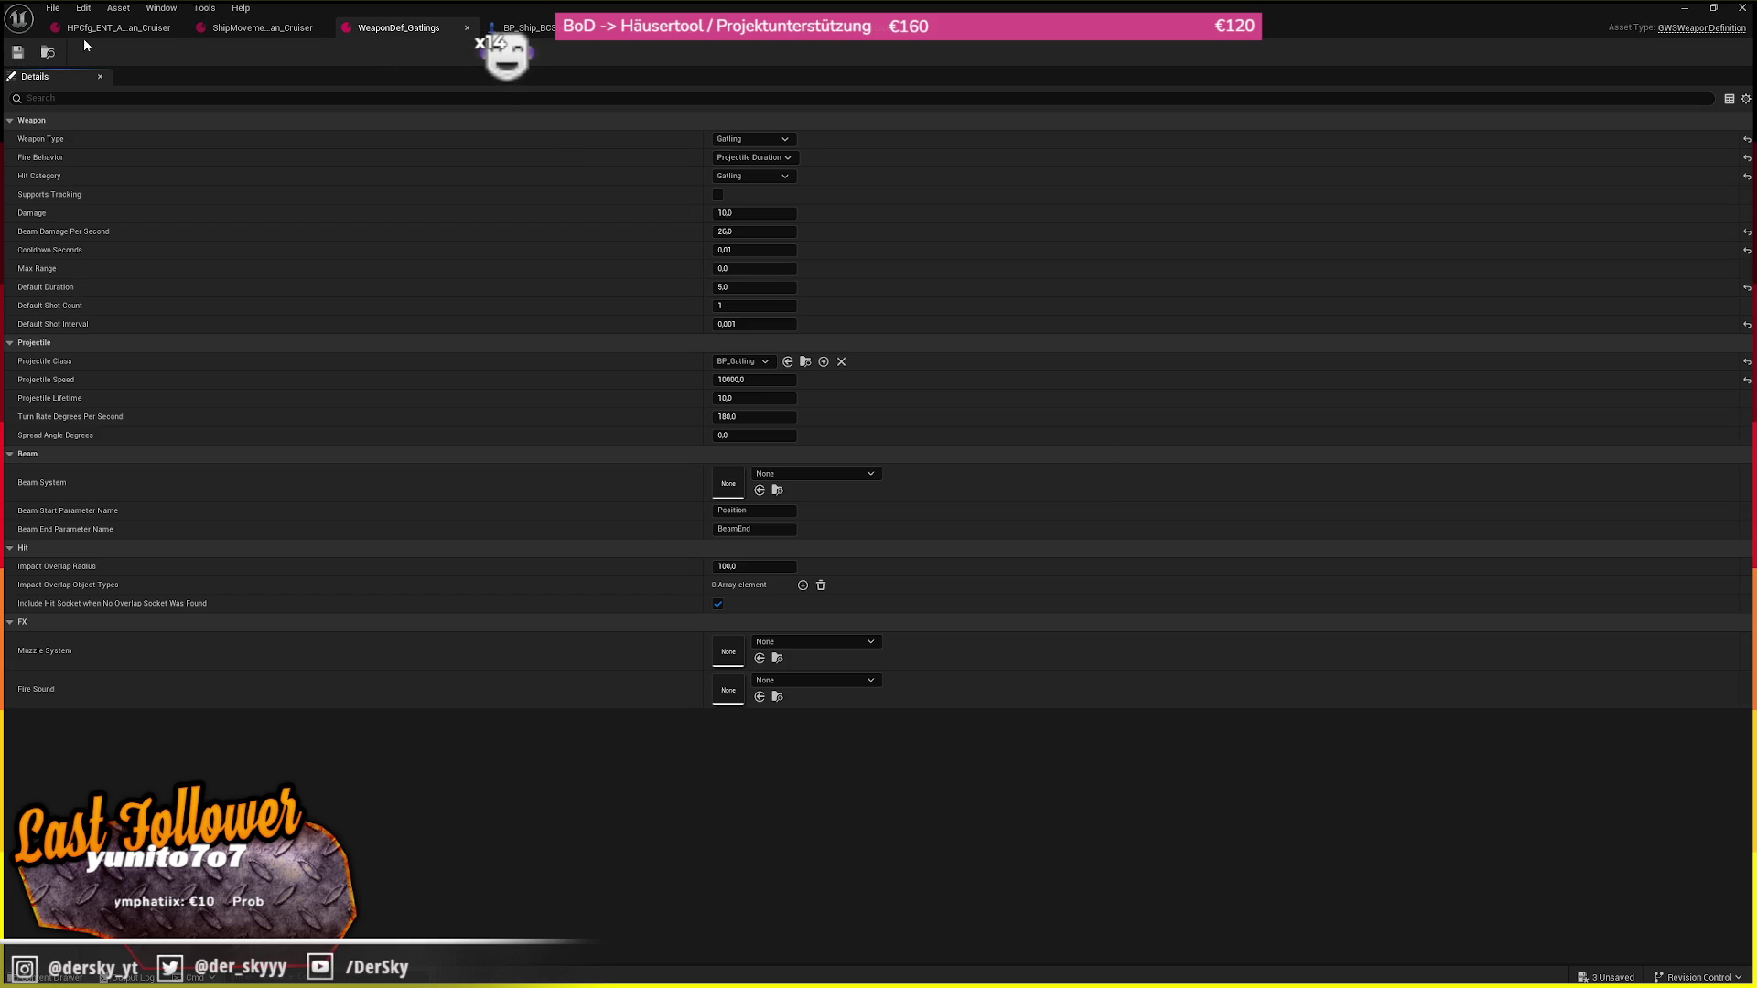
Set Gatlings Upper ReloadTime to 0,001 on BP_Ship_BC304 (Self), then start a play test
{"action": "left_click", "coordinate": [529, 27]}
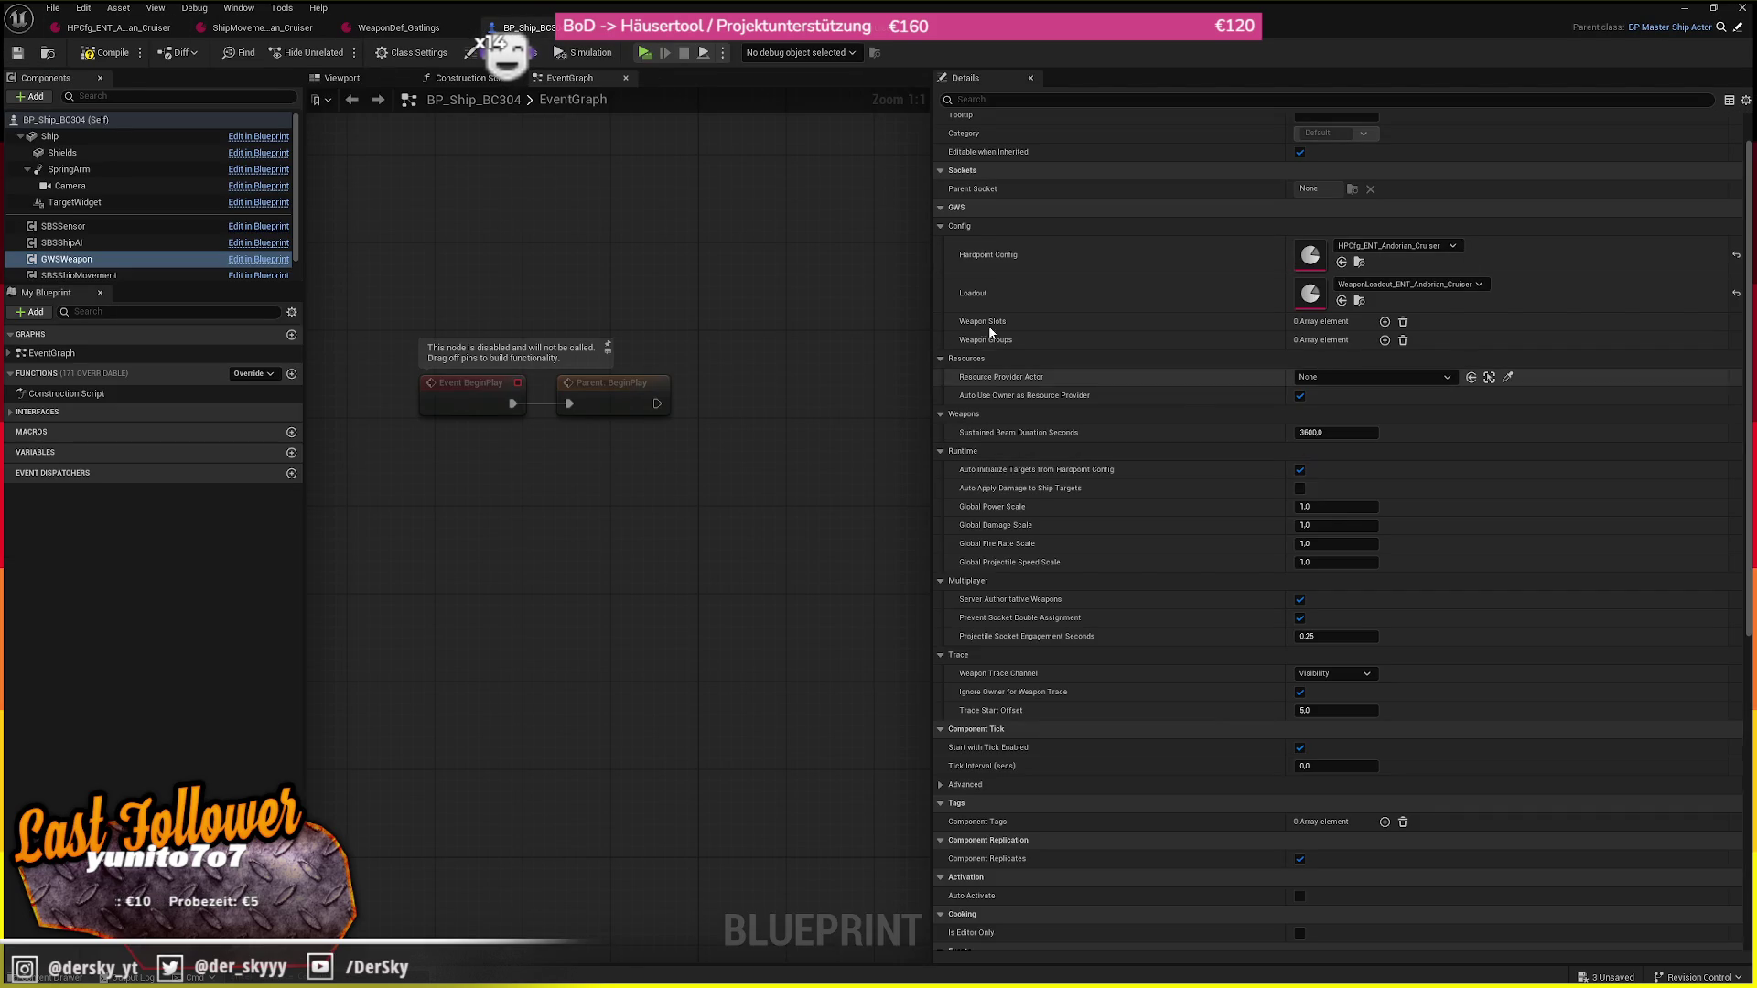
{"action": "scroll", "coordinate": [107, 212], "scroll_direction": "down", "scroll_amount": 1}
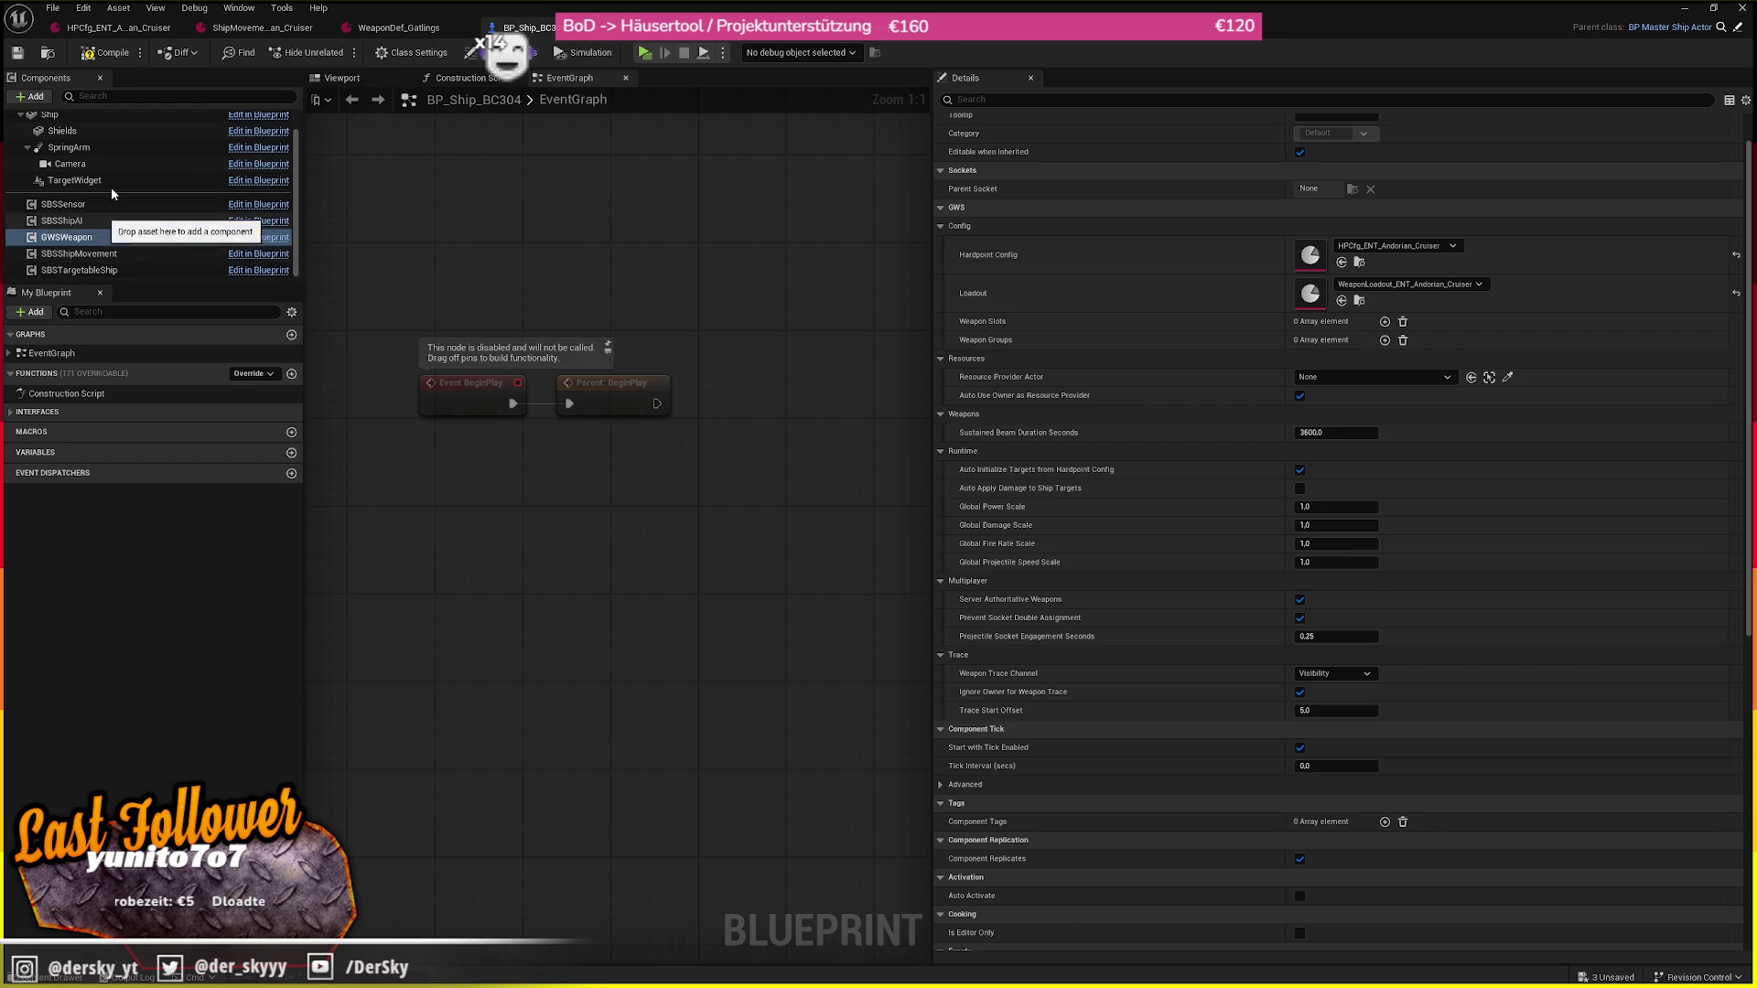
{"action": "scroll", "coordinate": [107, 211], "scroll_direction": "up", "scroll_amount": 1}
{"action": "left_click", "coordinate": [60, 120]}
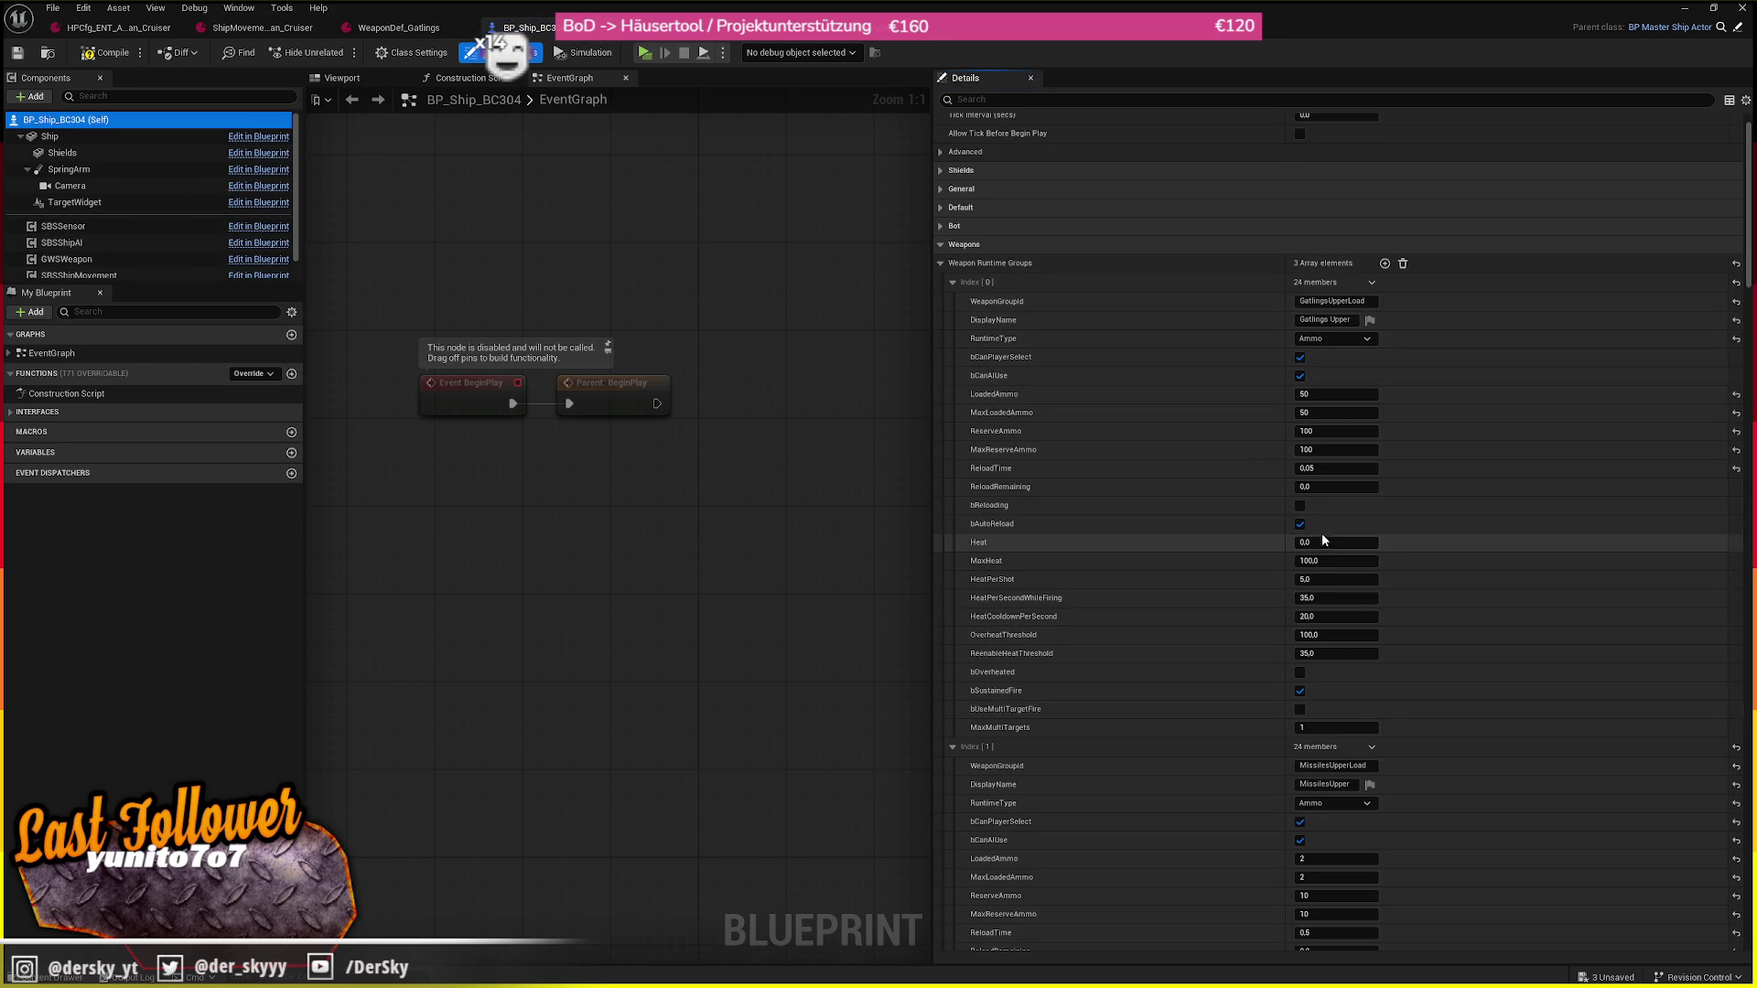
{"action": "left_click", "coordinate": [1328, 467]}
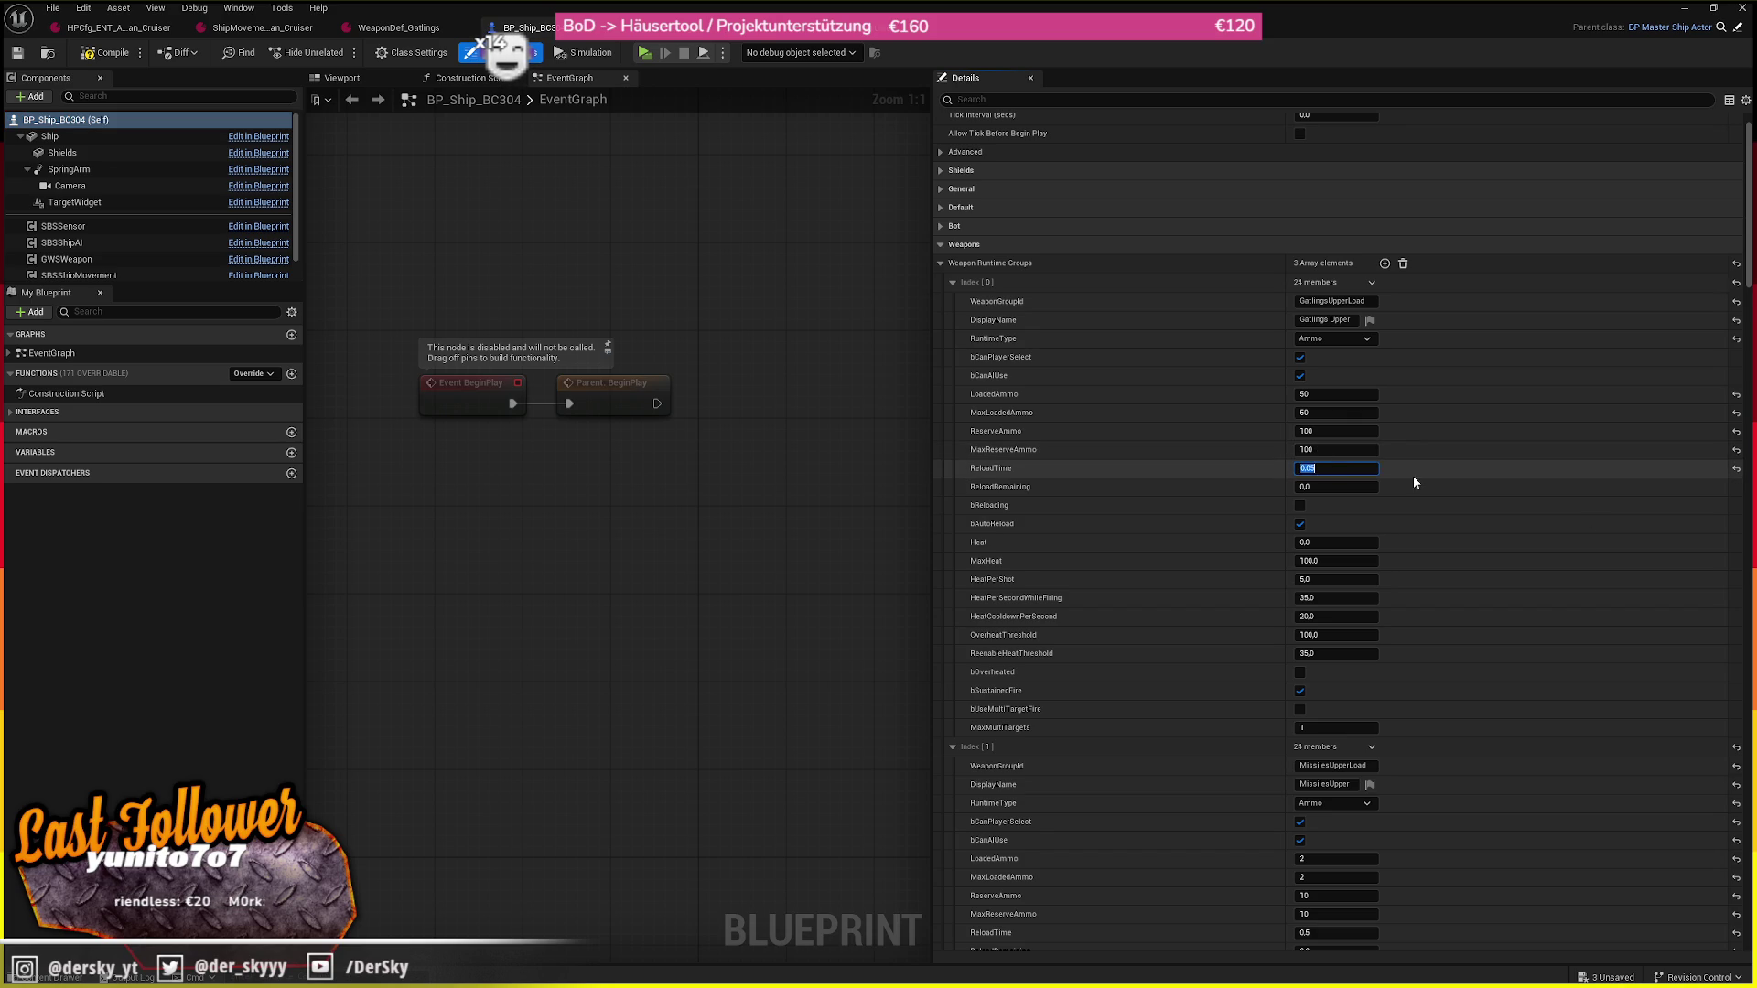
{"action": "key", "text": "alt+p"}
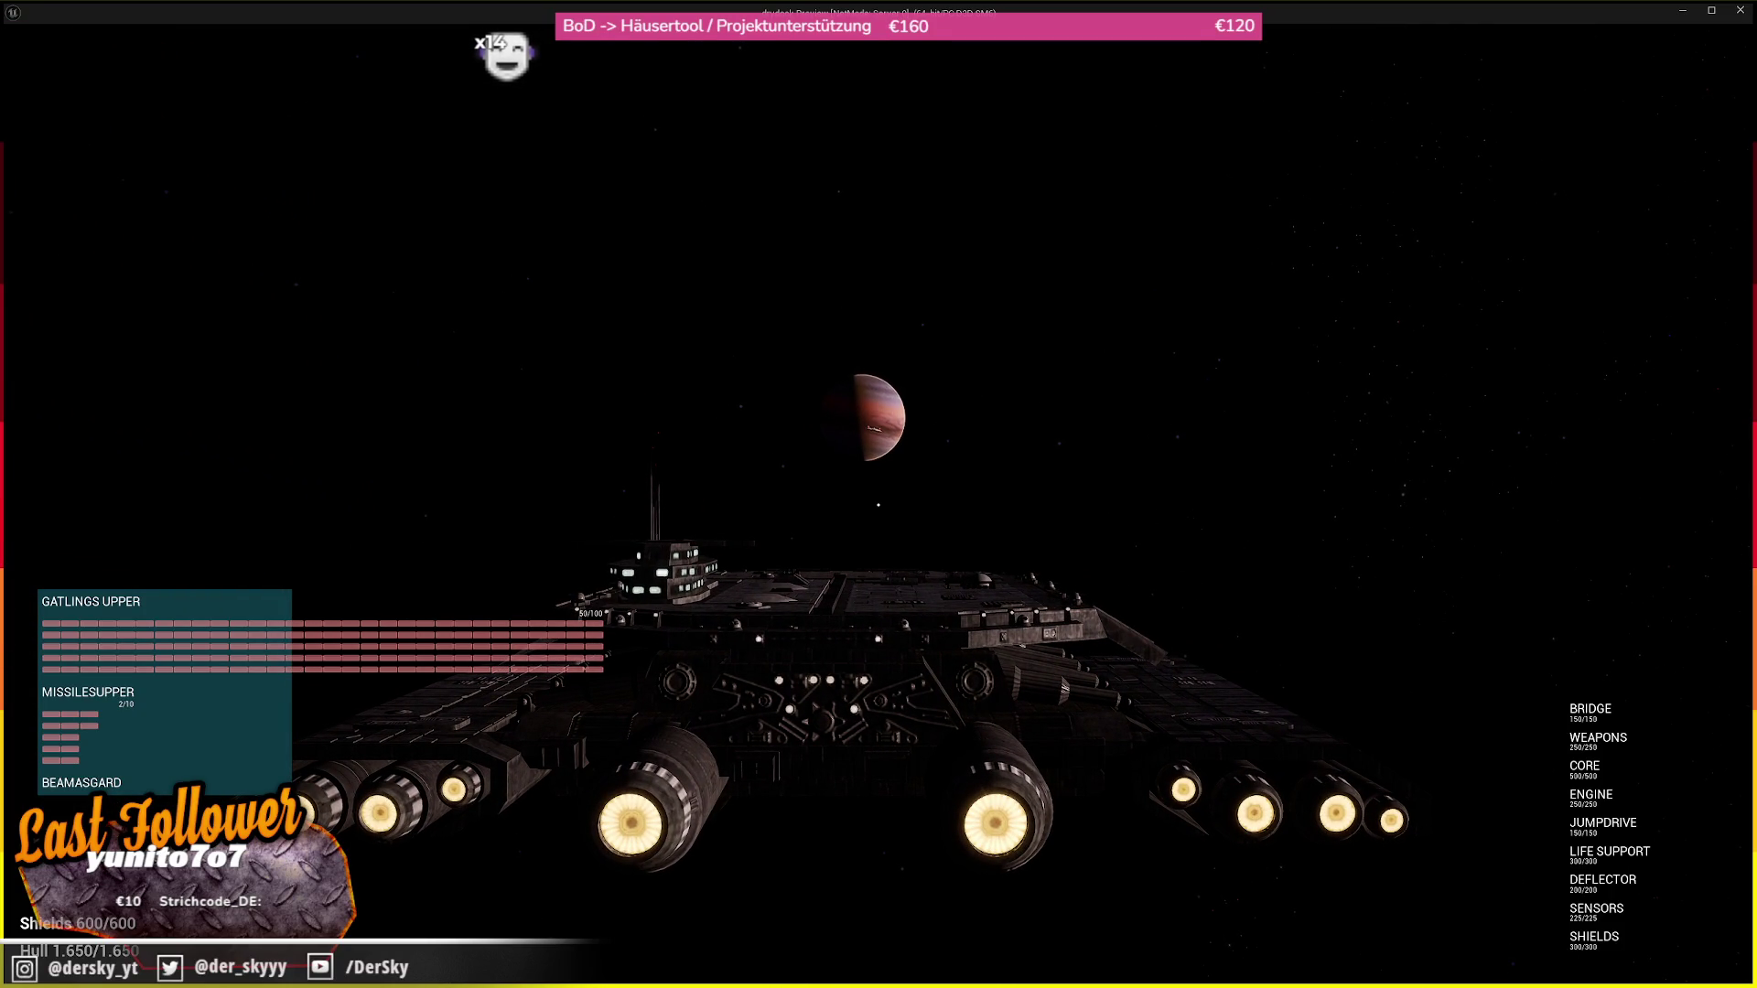
Lock onto BOT_0 and fire the gatlings at it, then leave the play session
{"action": "key", "text": "Tab"}
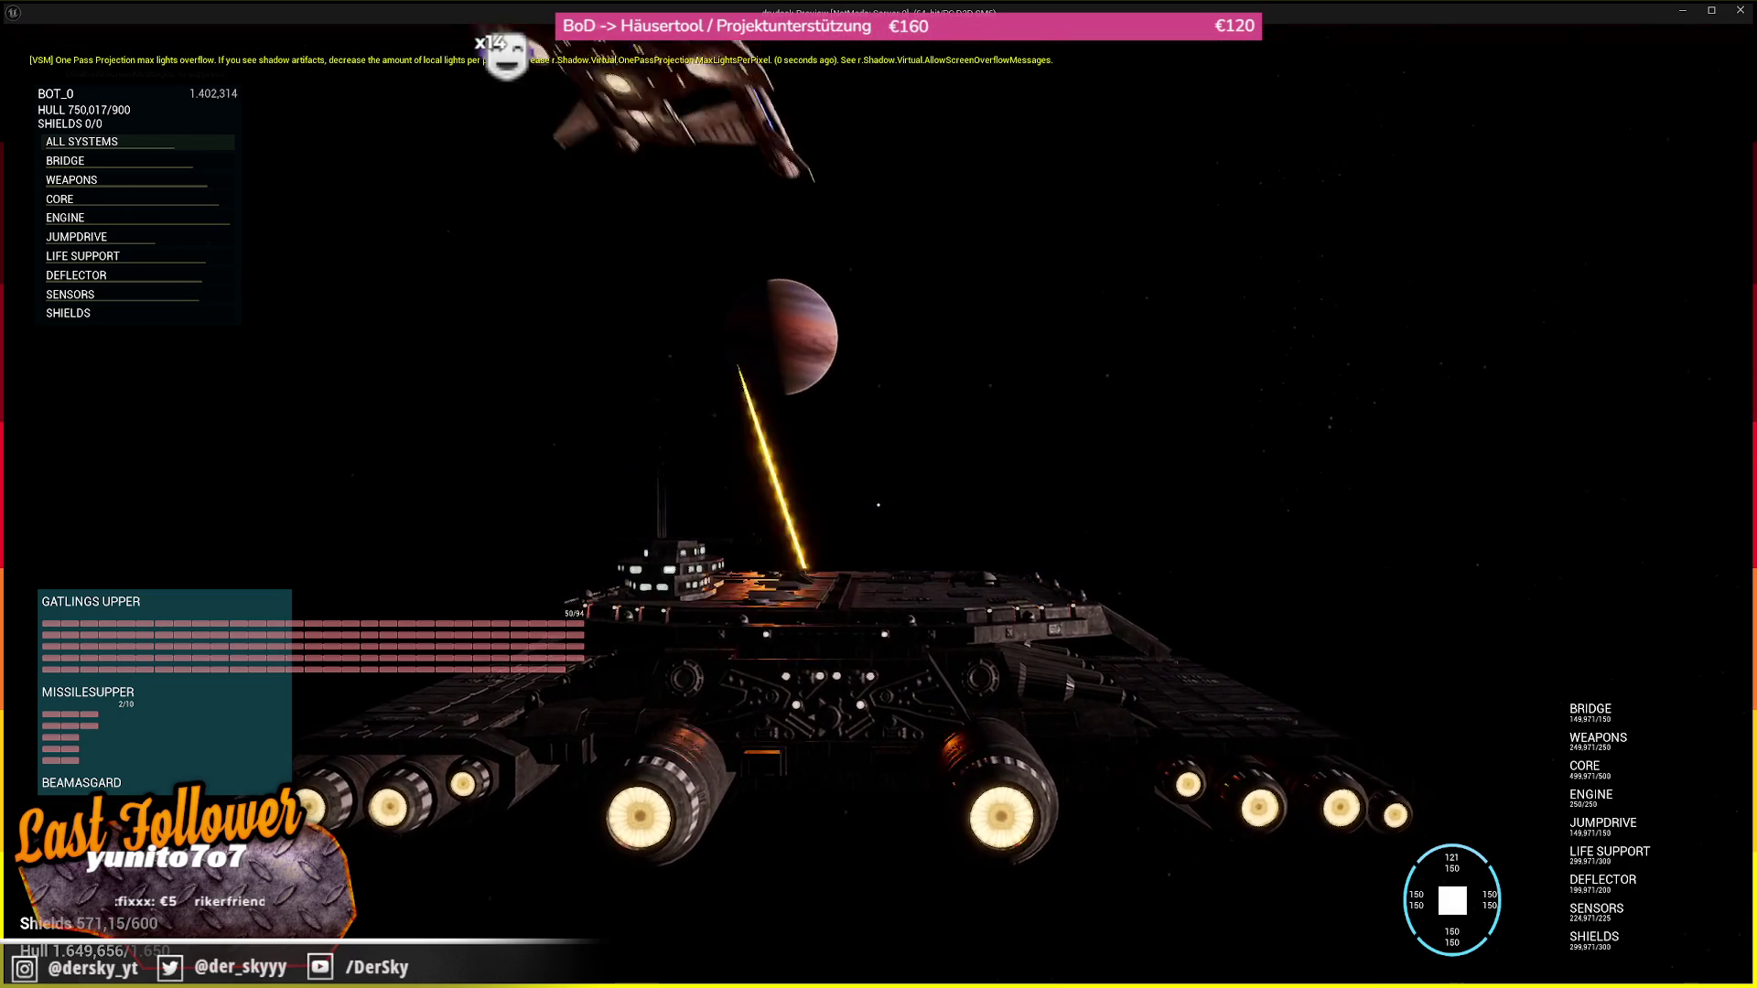
{"action": "key", "text": "alt+Tab"}
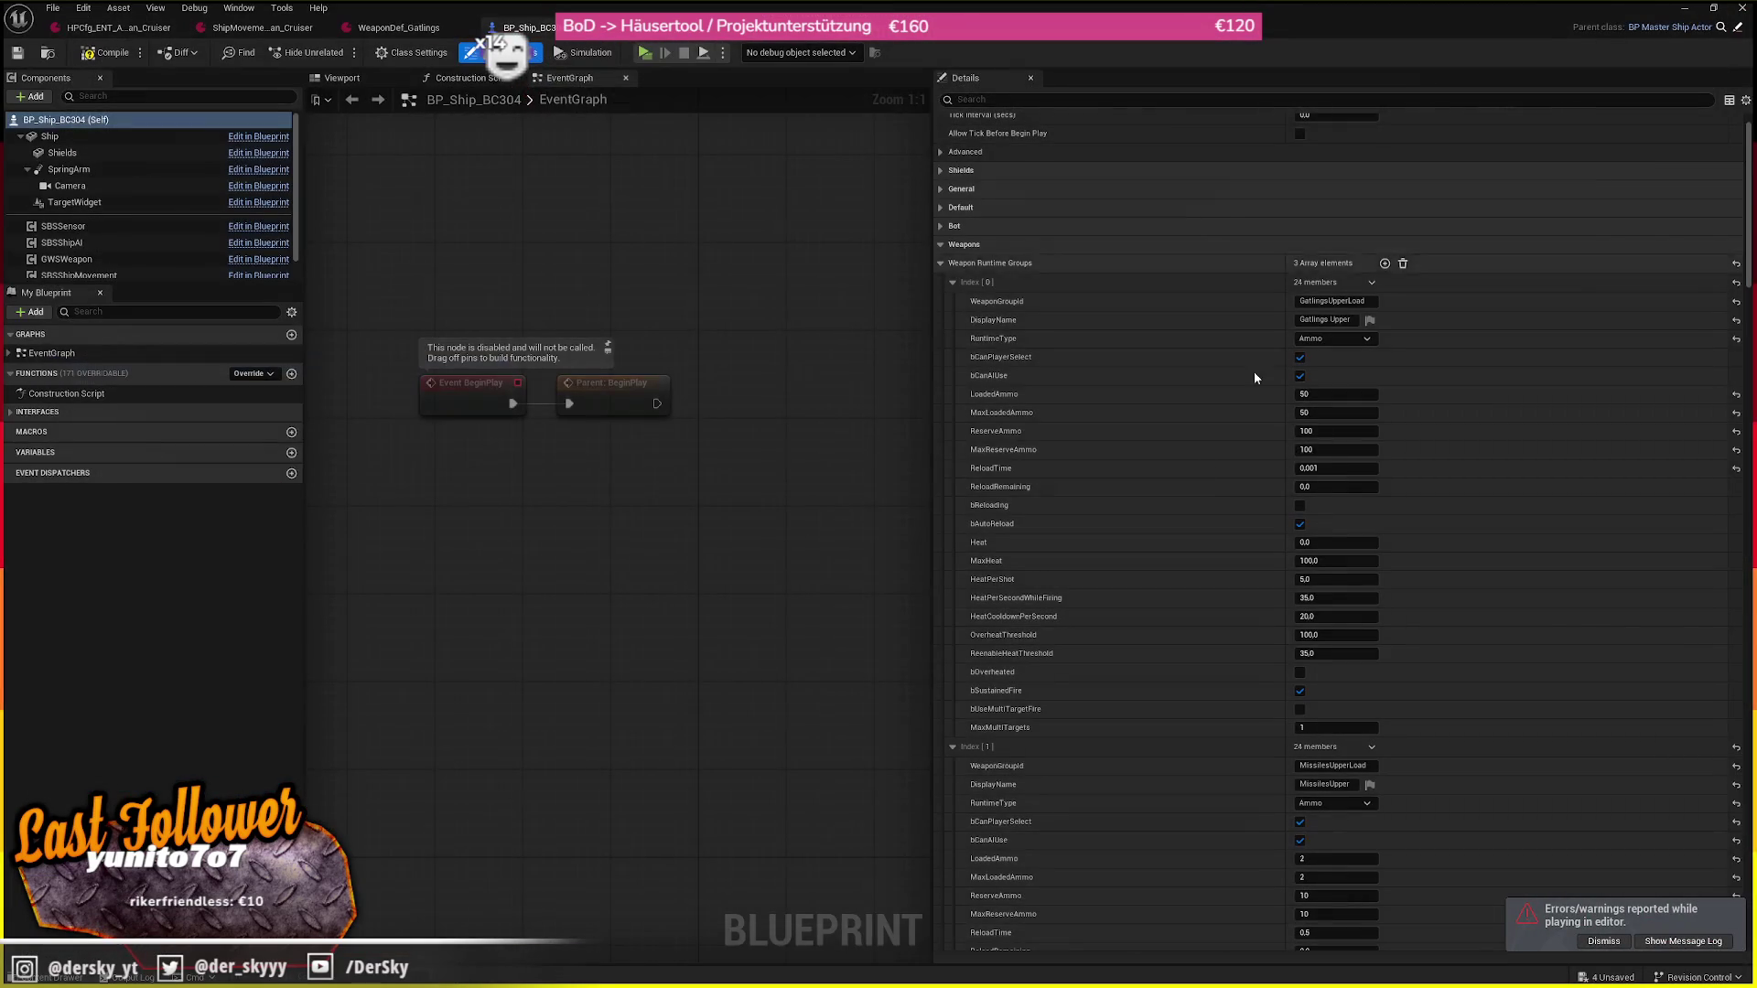
Set the Gatlings Upper reload time to 0,1 and go back to the Andorian Cruiser weapon loadout
{"action": "left_click", "coordinate": [1326, 472]}
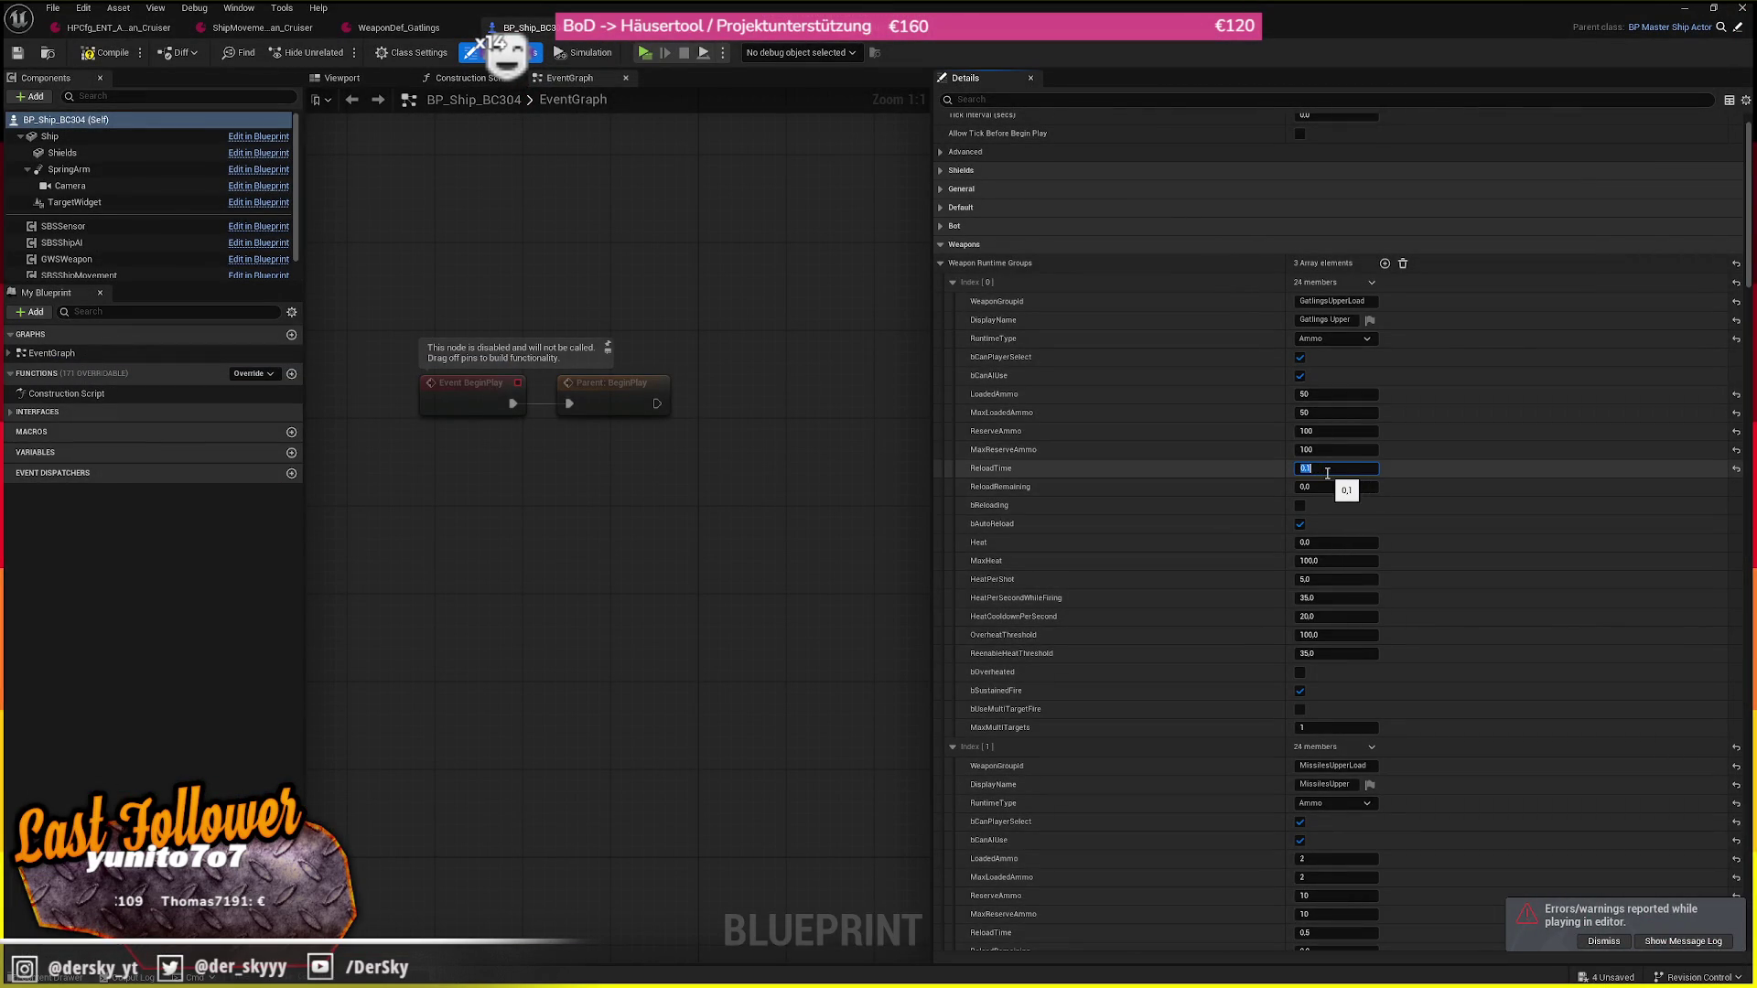
{"action": "type", "text": "0,1"}
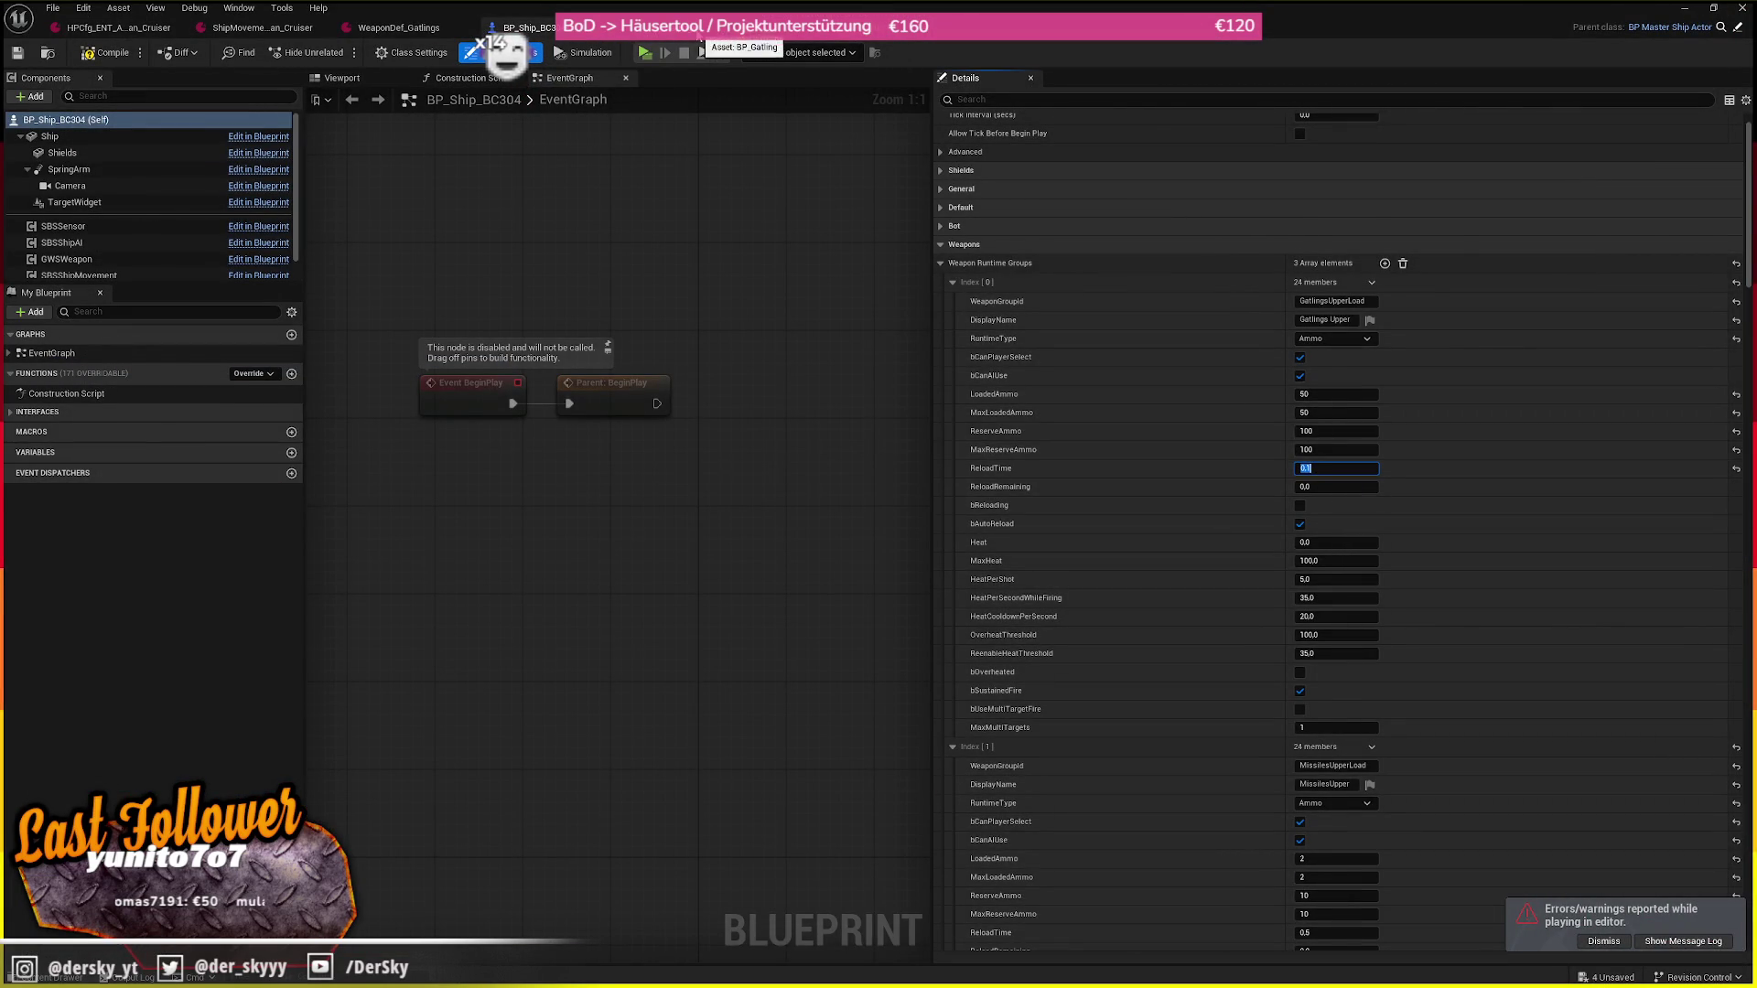
{"action": "left_click", "coordinate": [700, 34]}
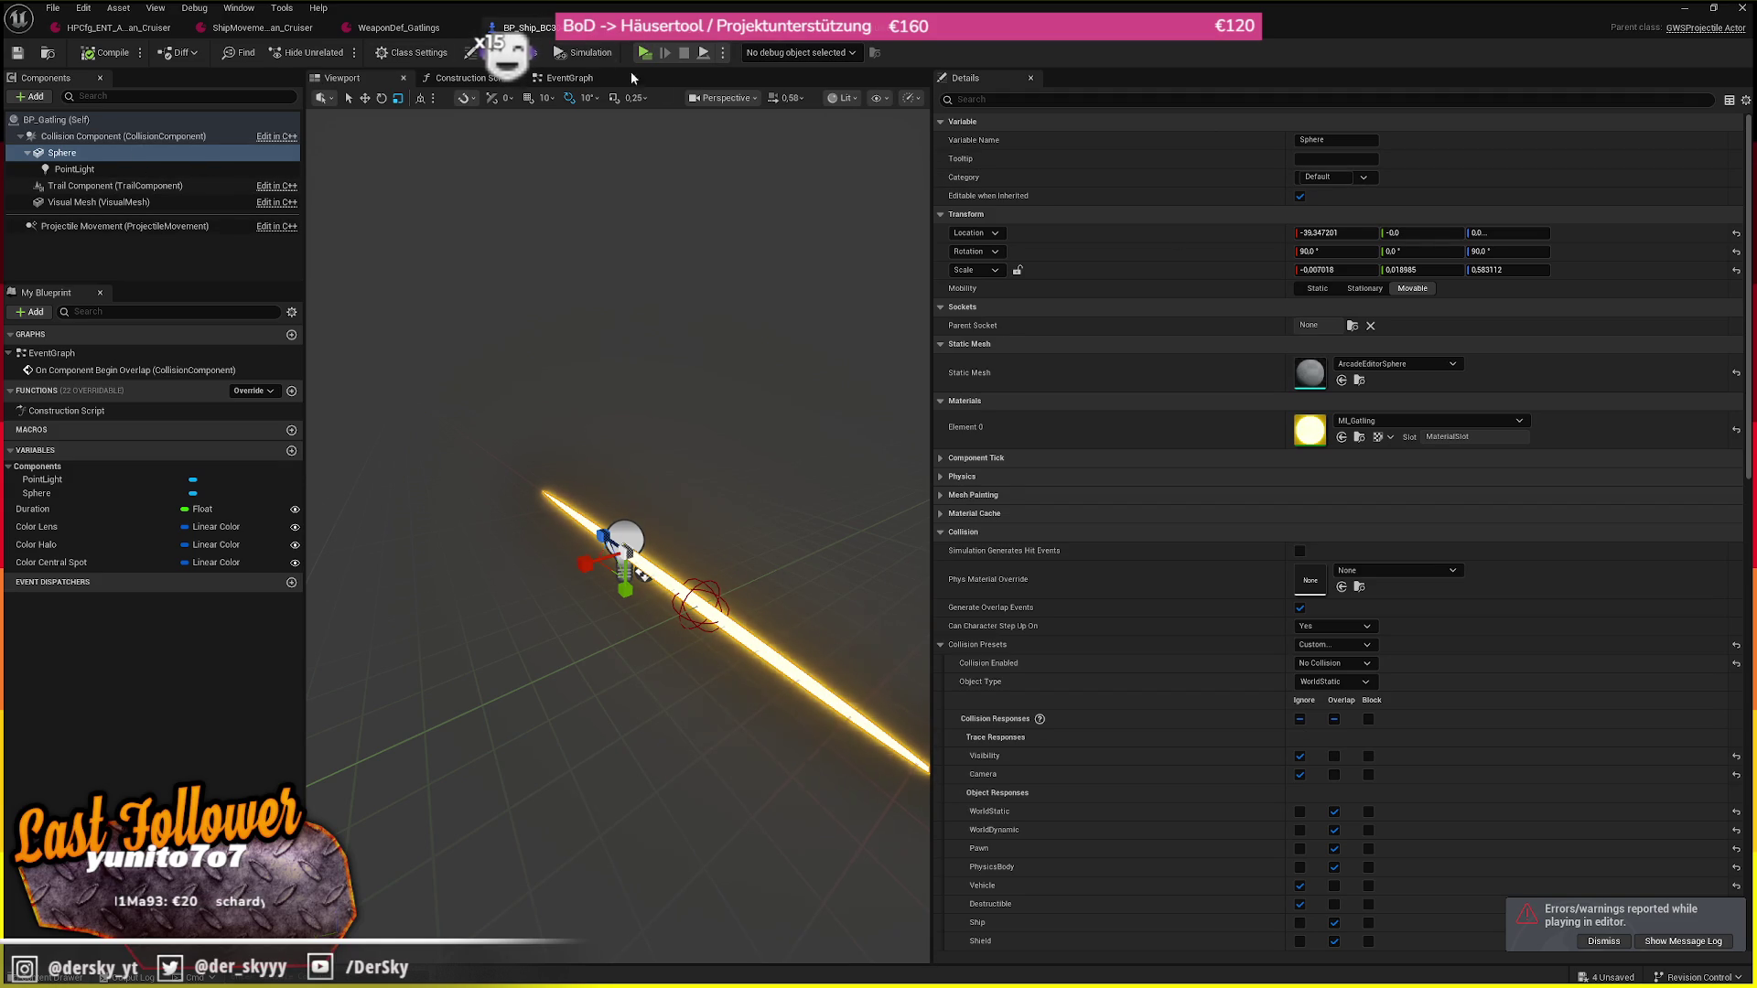
{"action": "left_click", "coordinate": [860, 22]}
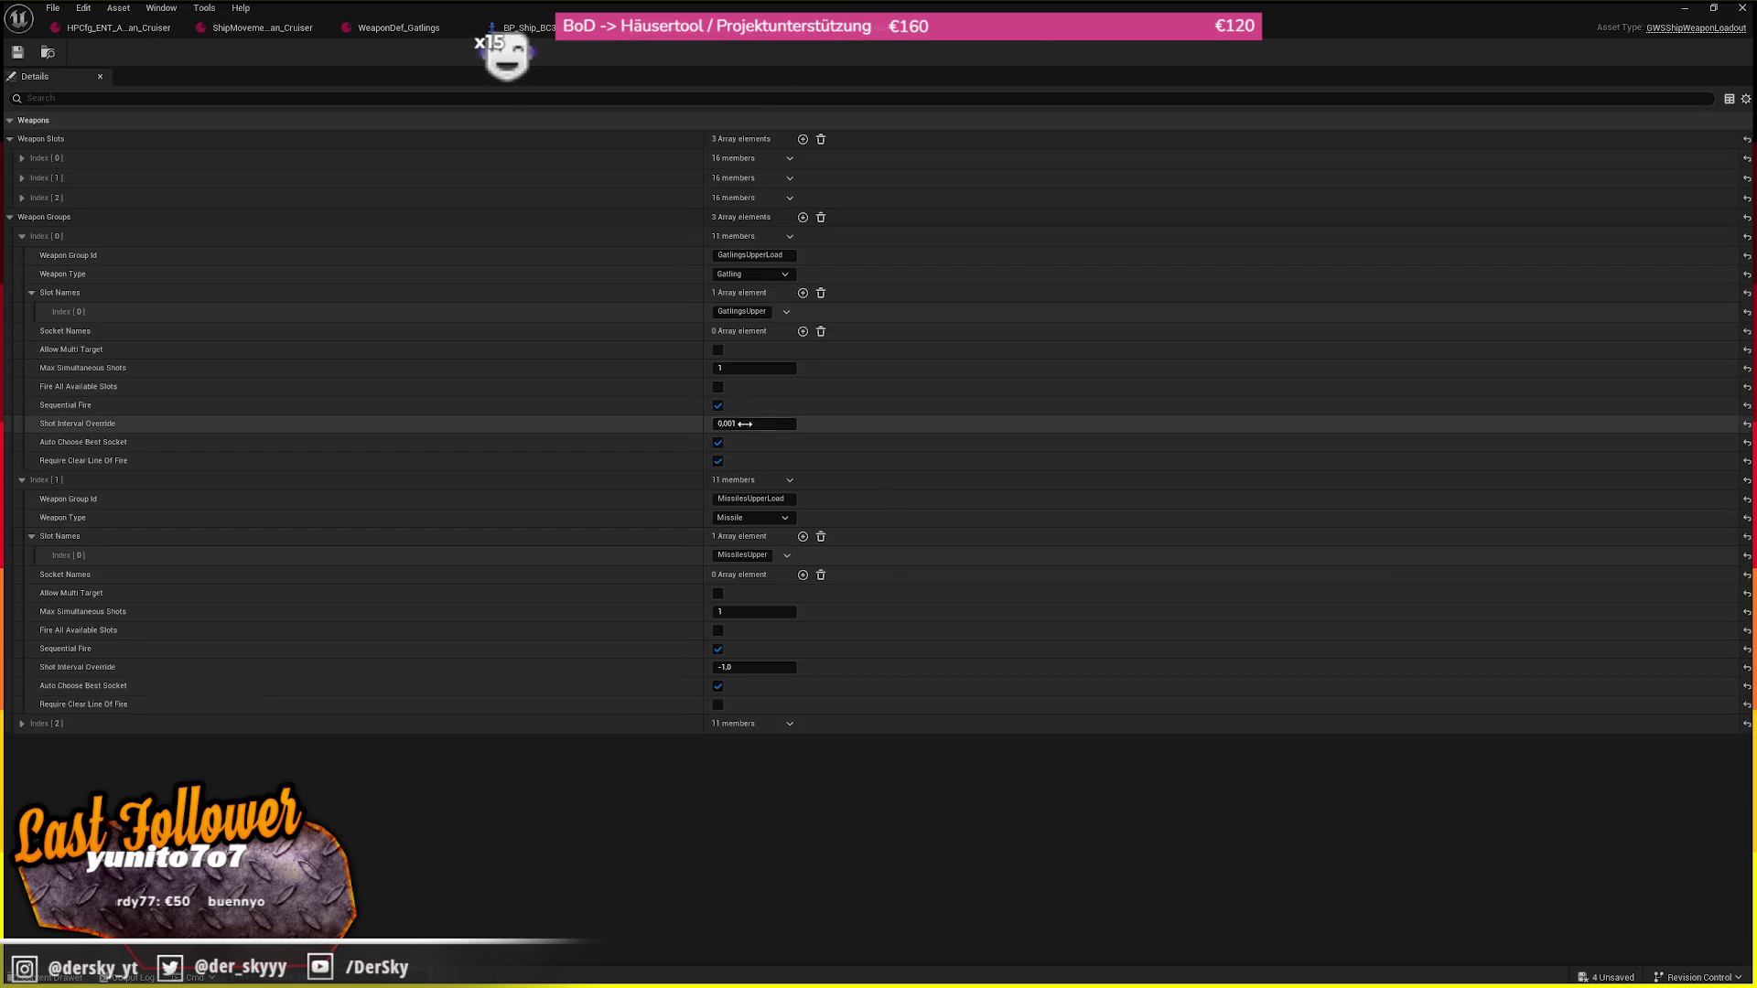
Set the gatling group's Shot Interval Override to -1 in the weapon loadout
{"action": "type", "text": "-1"}
{"action": "key", "text": "Return"}
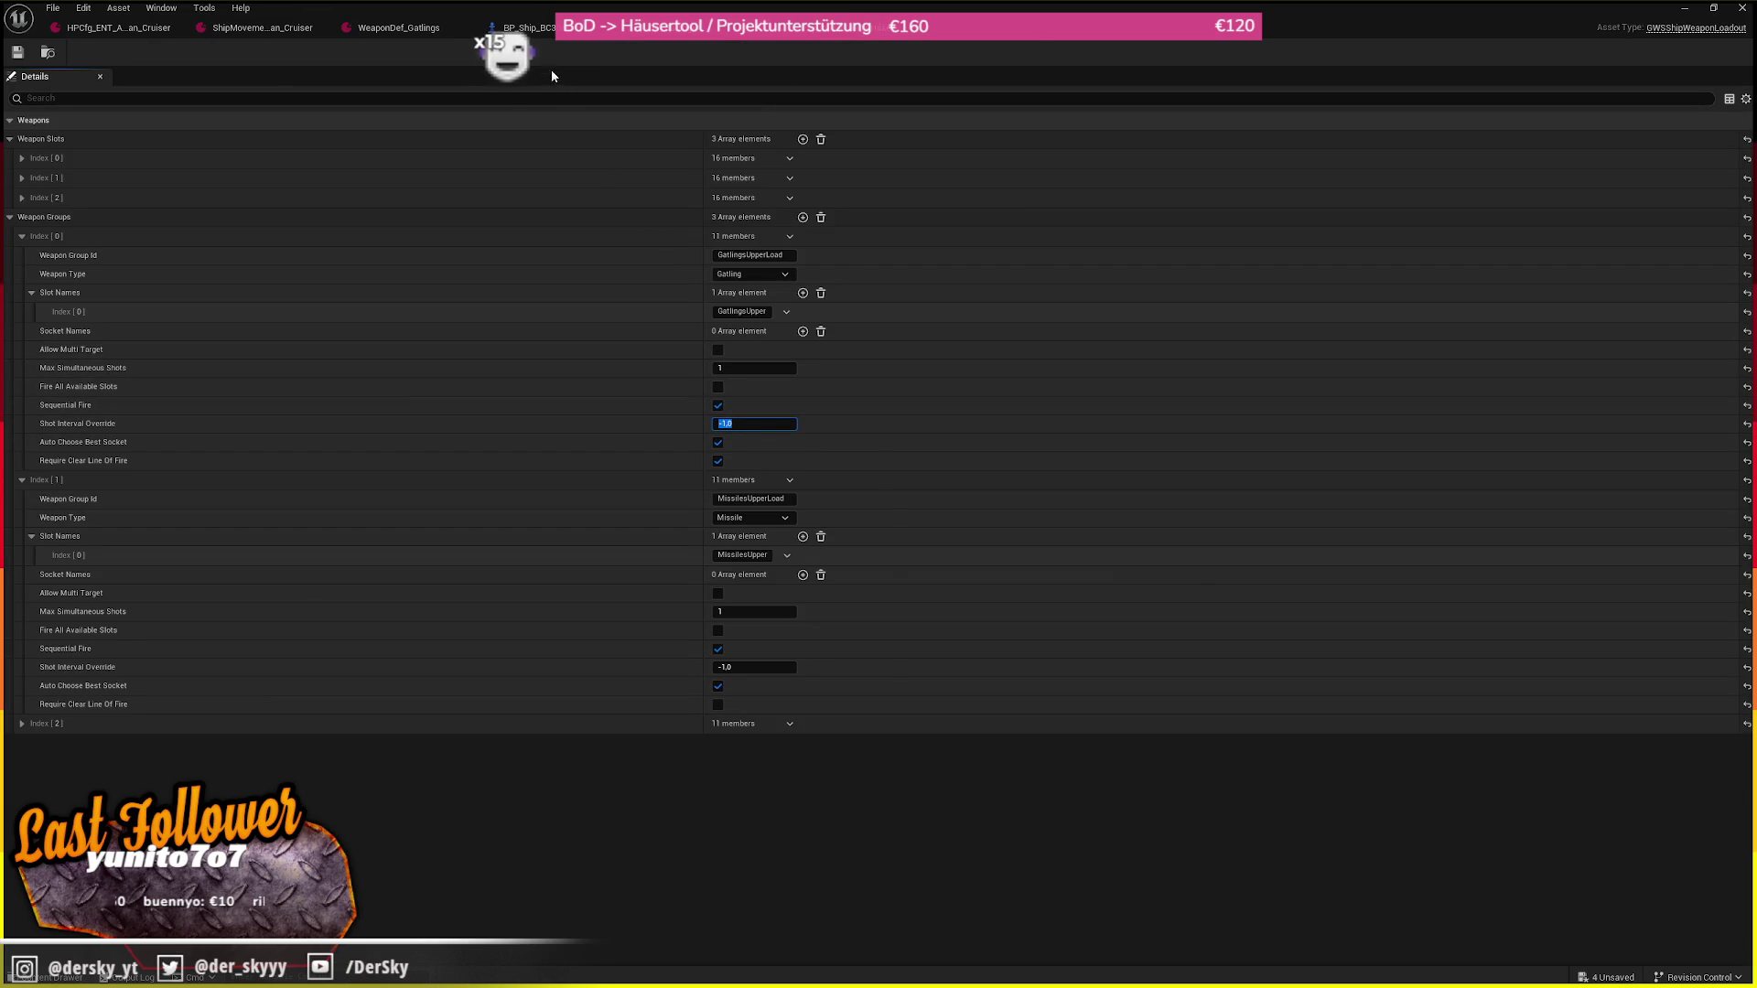
{"action": "left_click", "coordinate": [396, 28]}
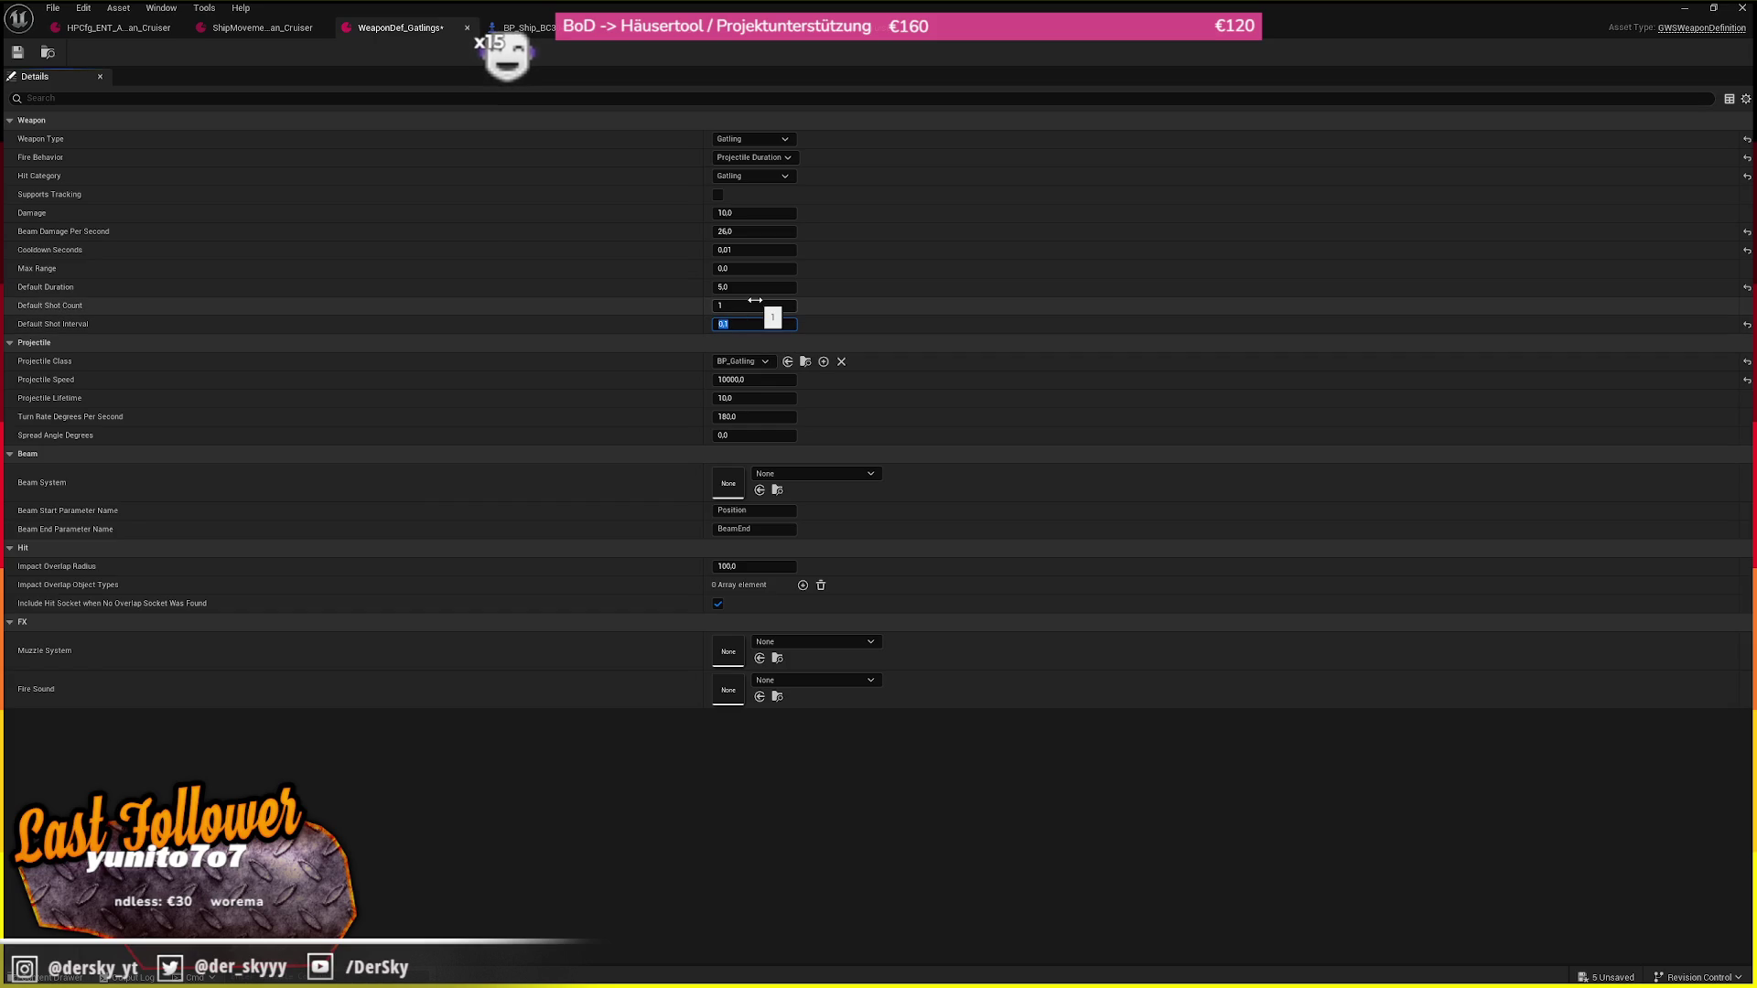
Set the Gatlings Cooldown Seconds to 0,1, raise Projectile Speed to 250000, and start a play test
{"action": "left_click", "coordinate": [755, 249]}
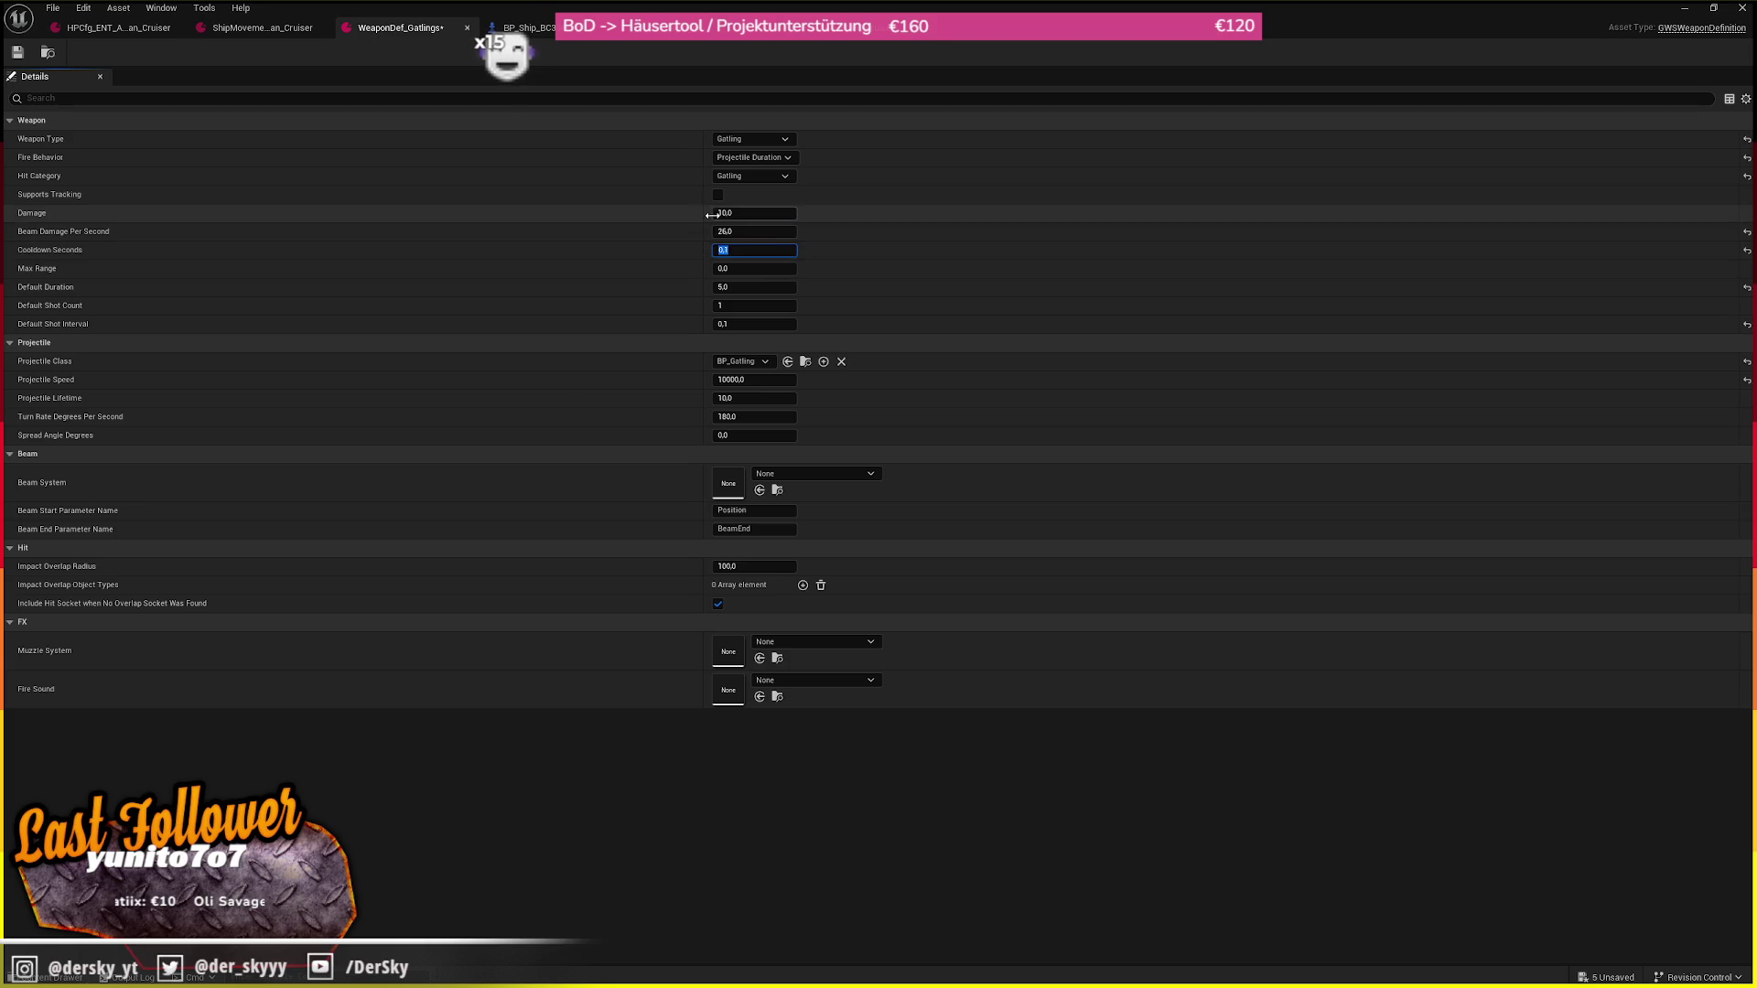
{"action": "left_click", "coordinate": [757, 380]}
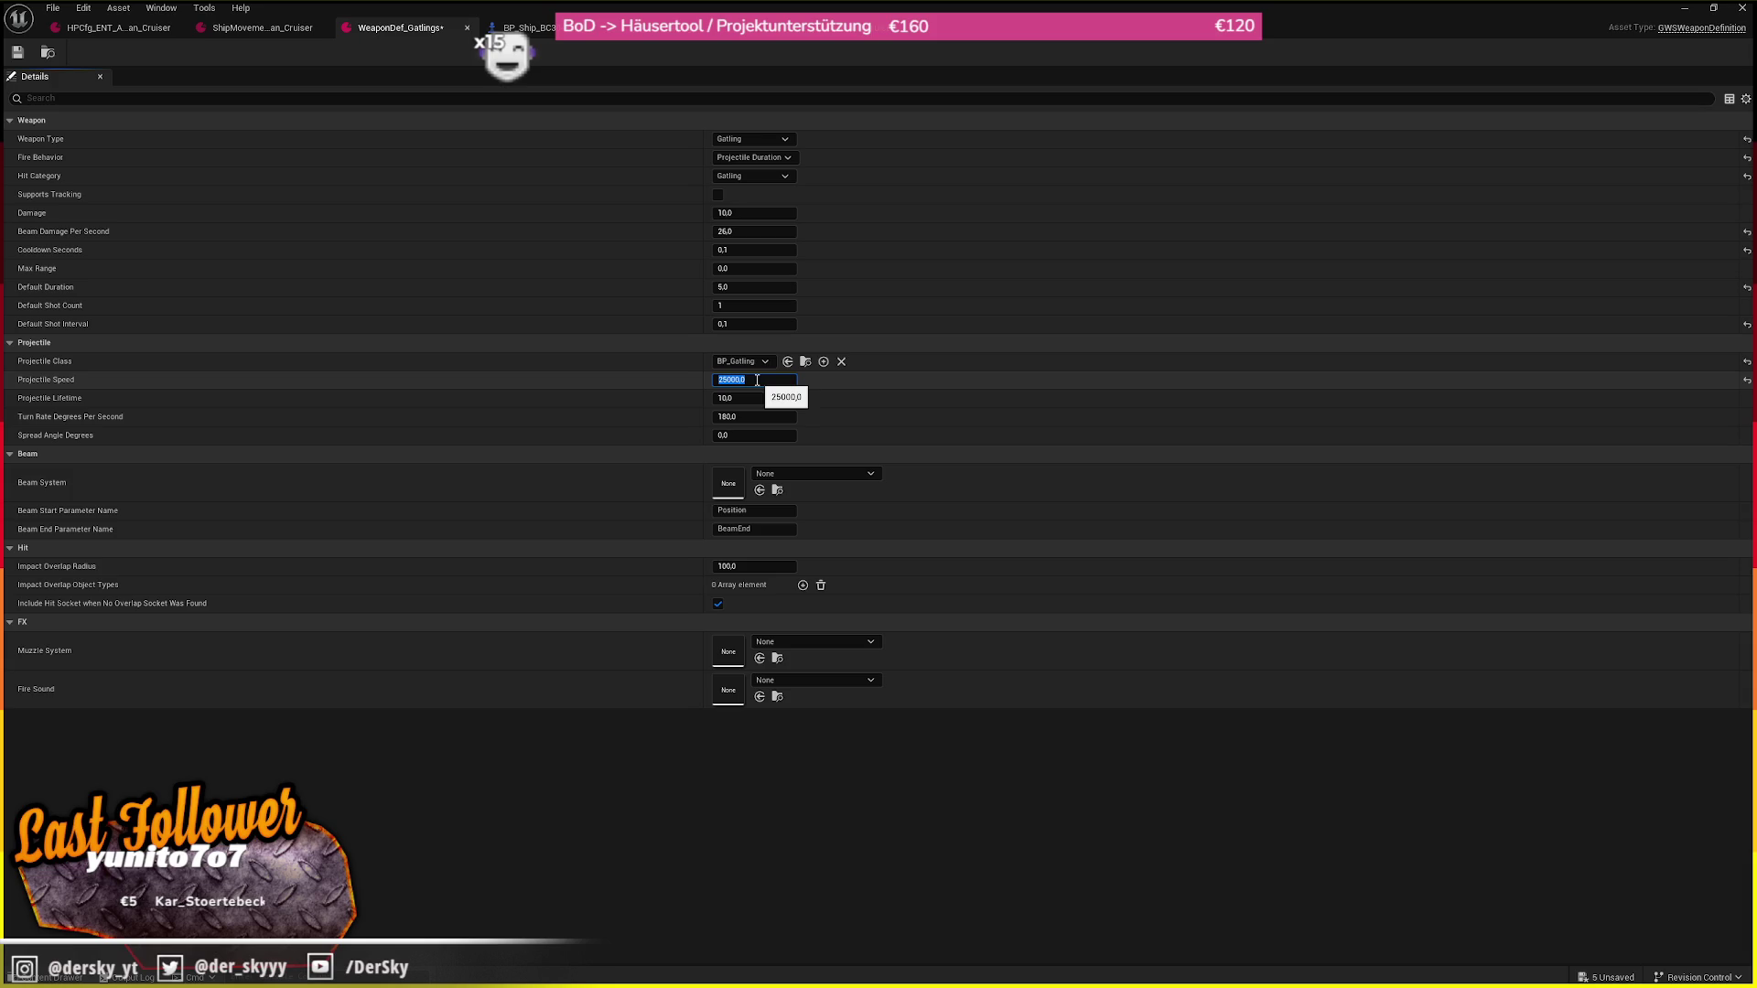
{"action": "key", "text": "alt+p"}
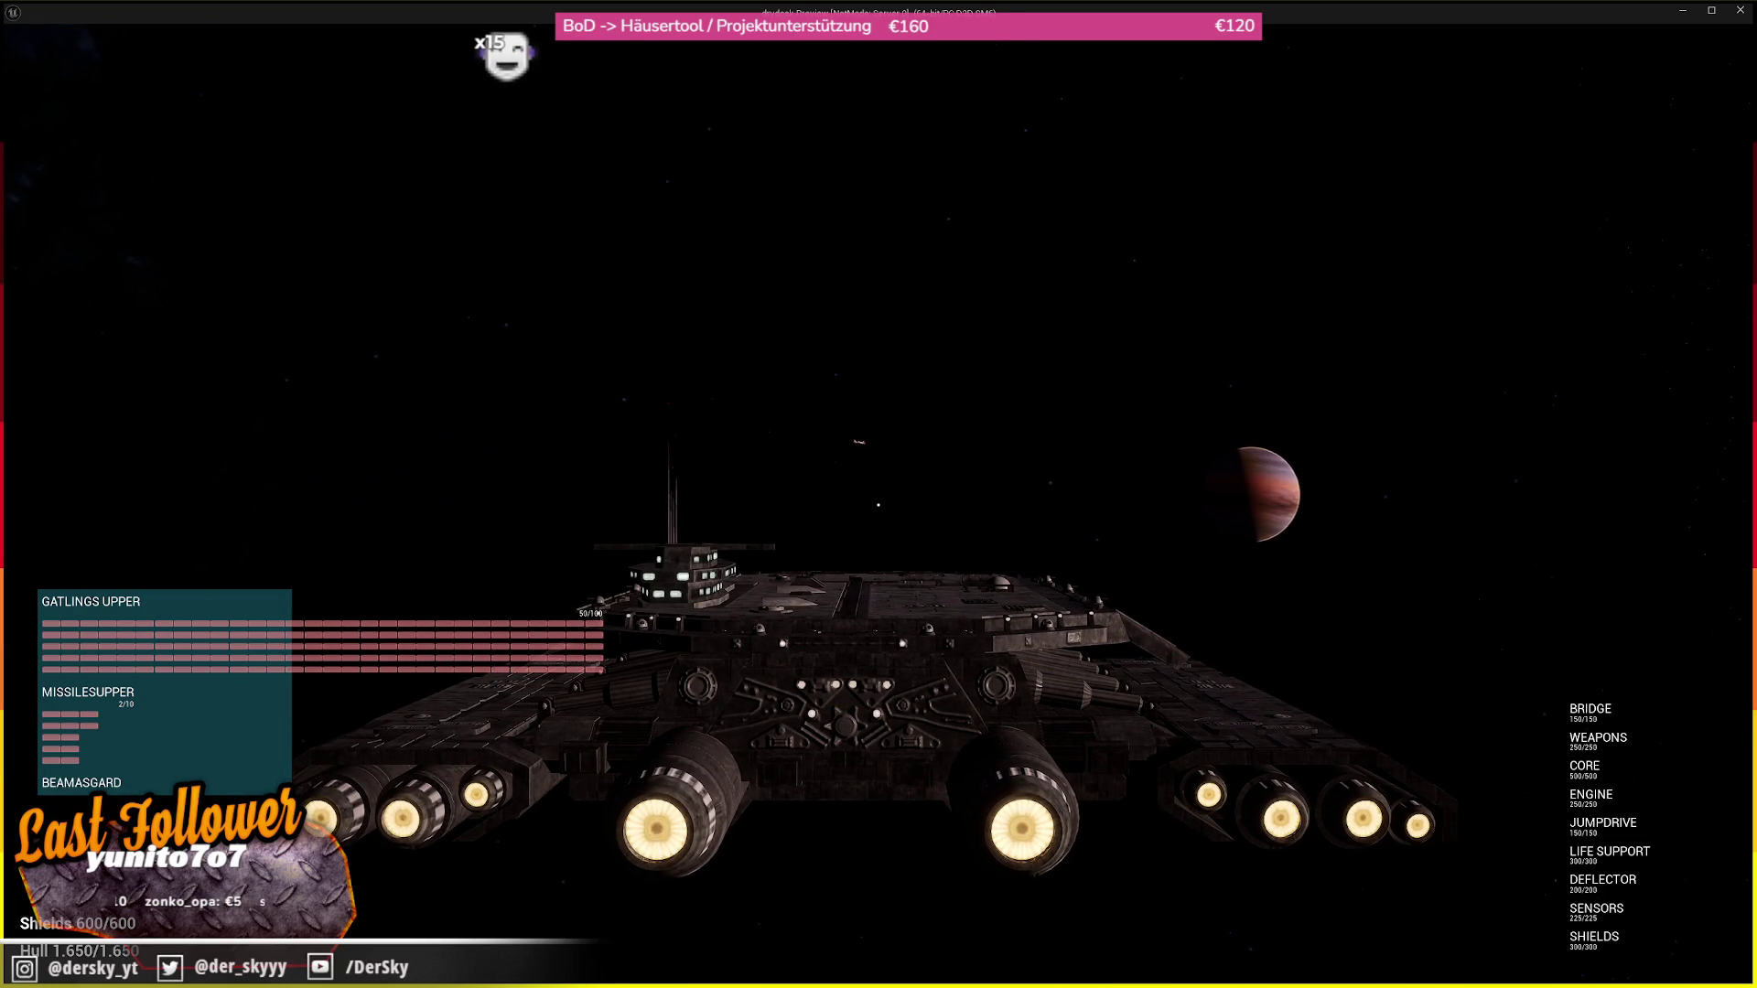
Lock onto BOT_0 and fire until its hull drops to 353,238/900, then end play
{"action": "key", "text": "t"}
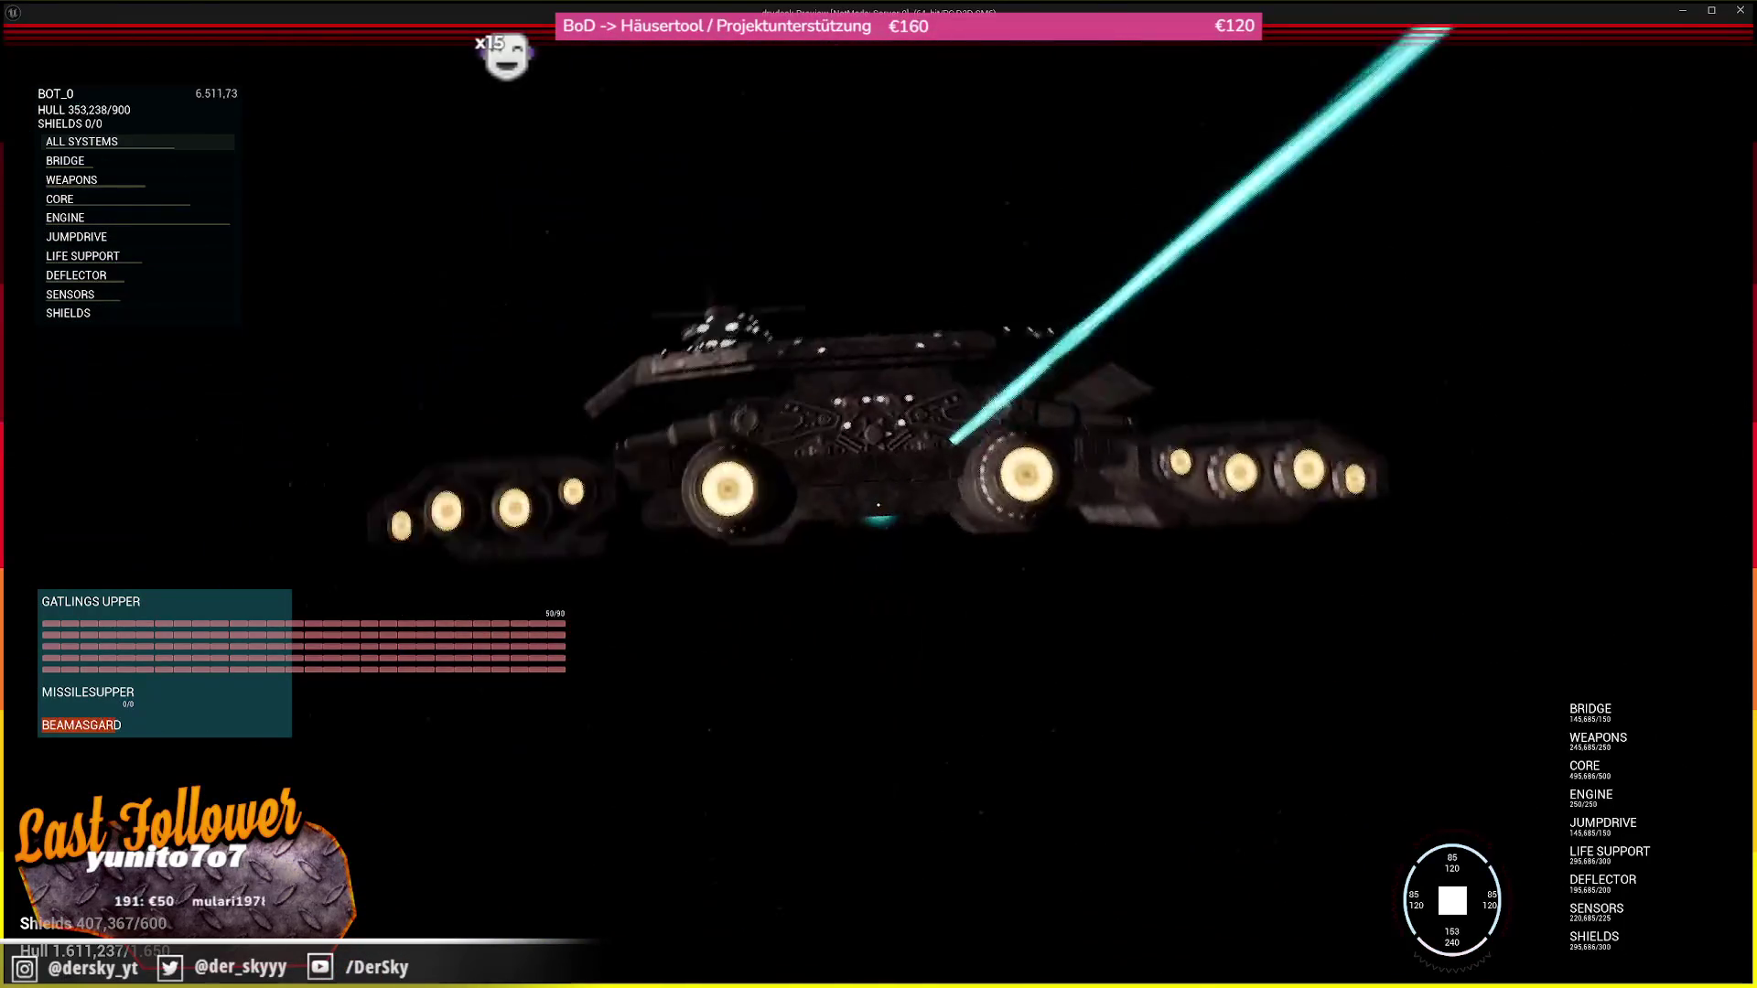
{"action": "key", "text": "Escape"}
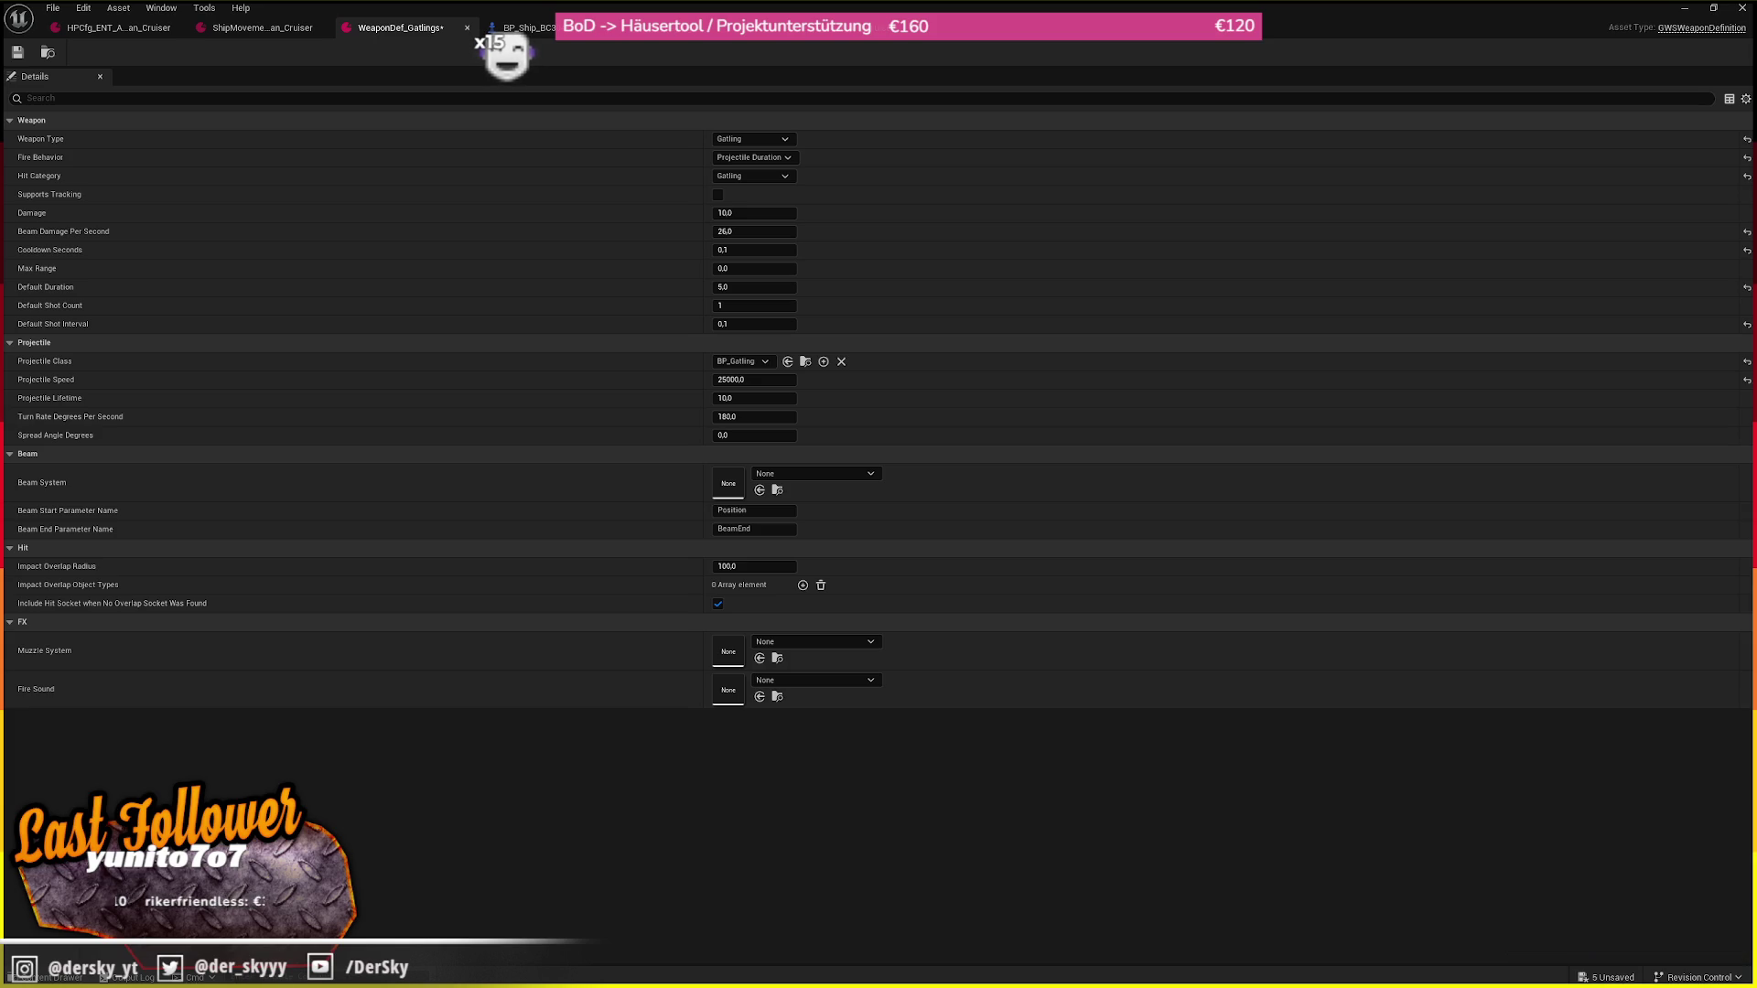
Save WeaponDef_Gatlings and switch to the TestMap level editor window
{"action": "left_click", "coordinate": [69, 91]}
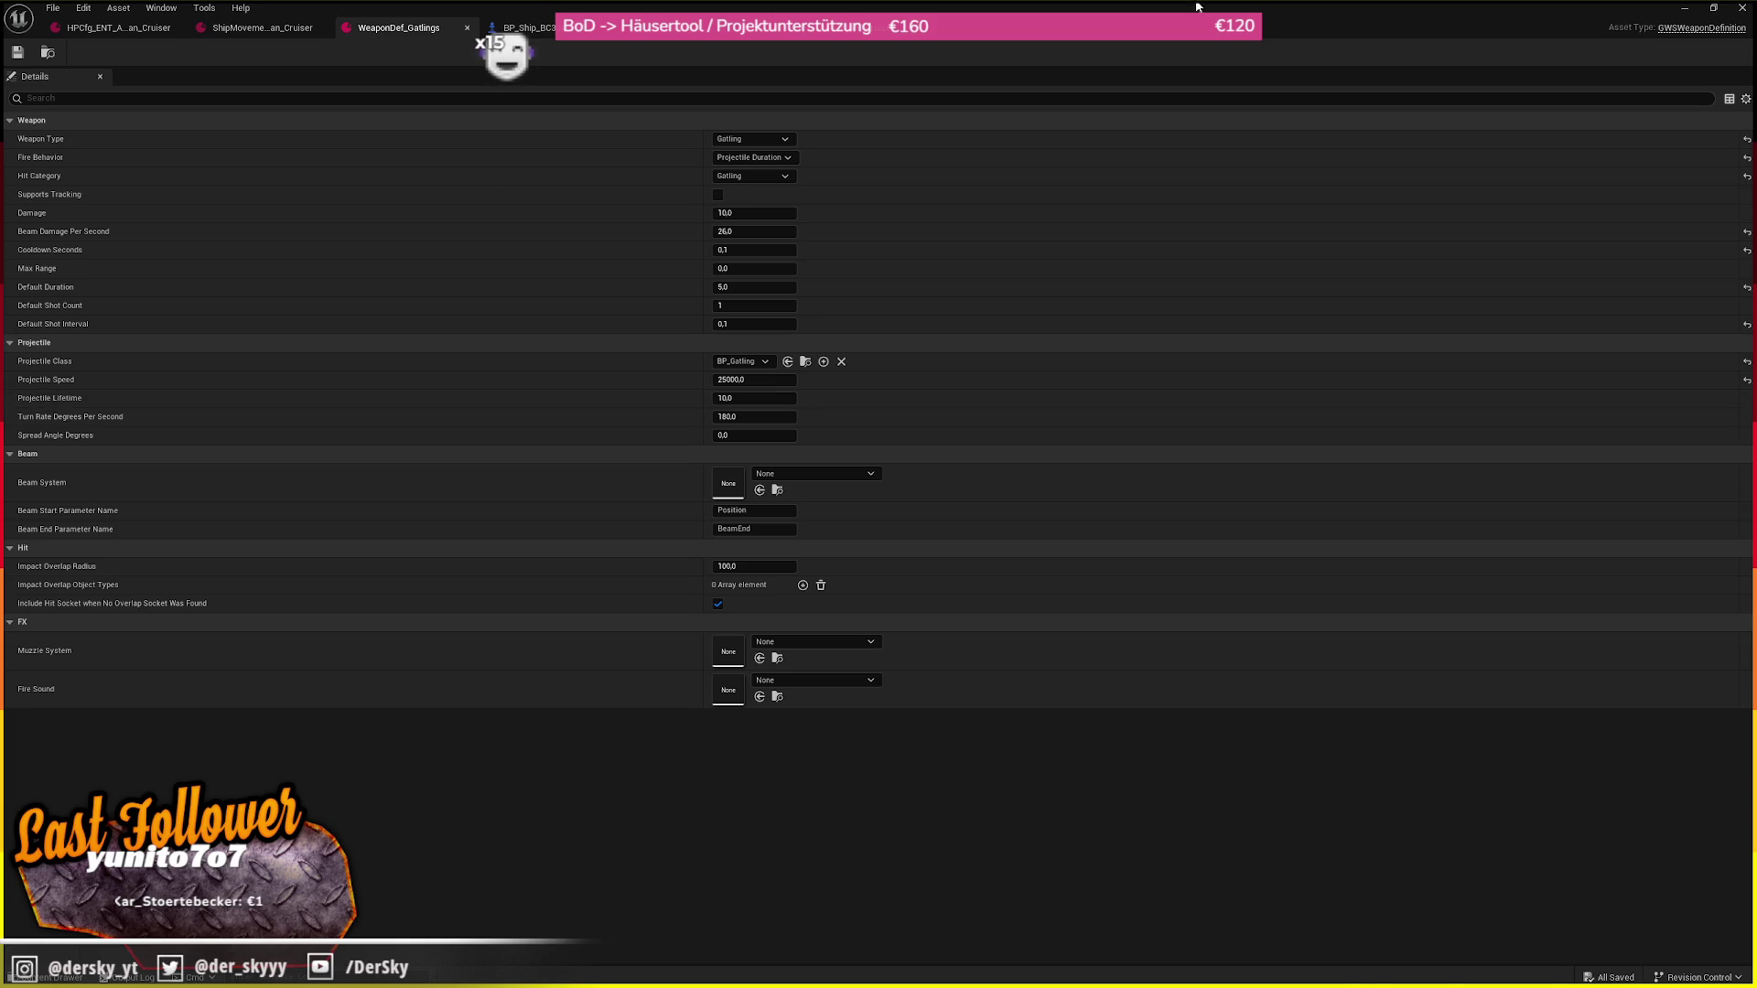
{"action": "key", "text": "alt+Tab"}
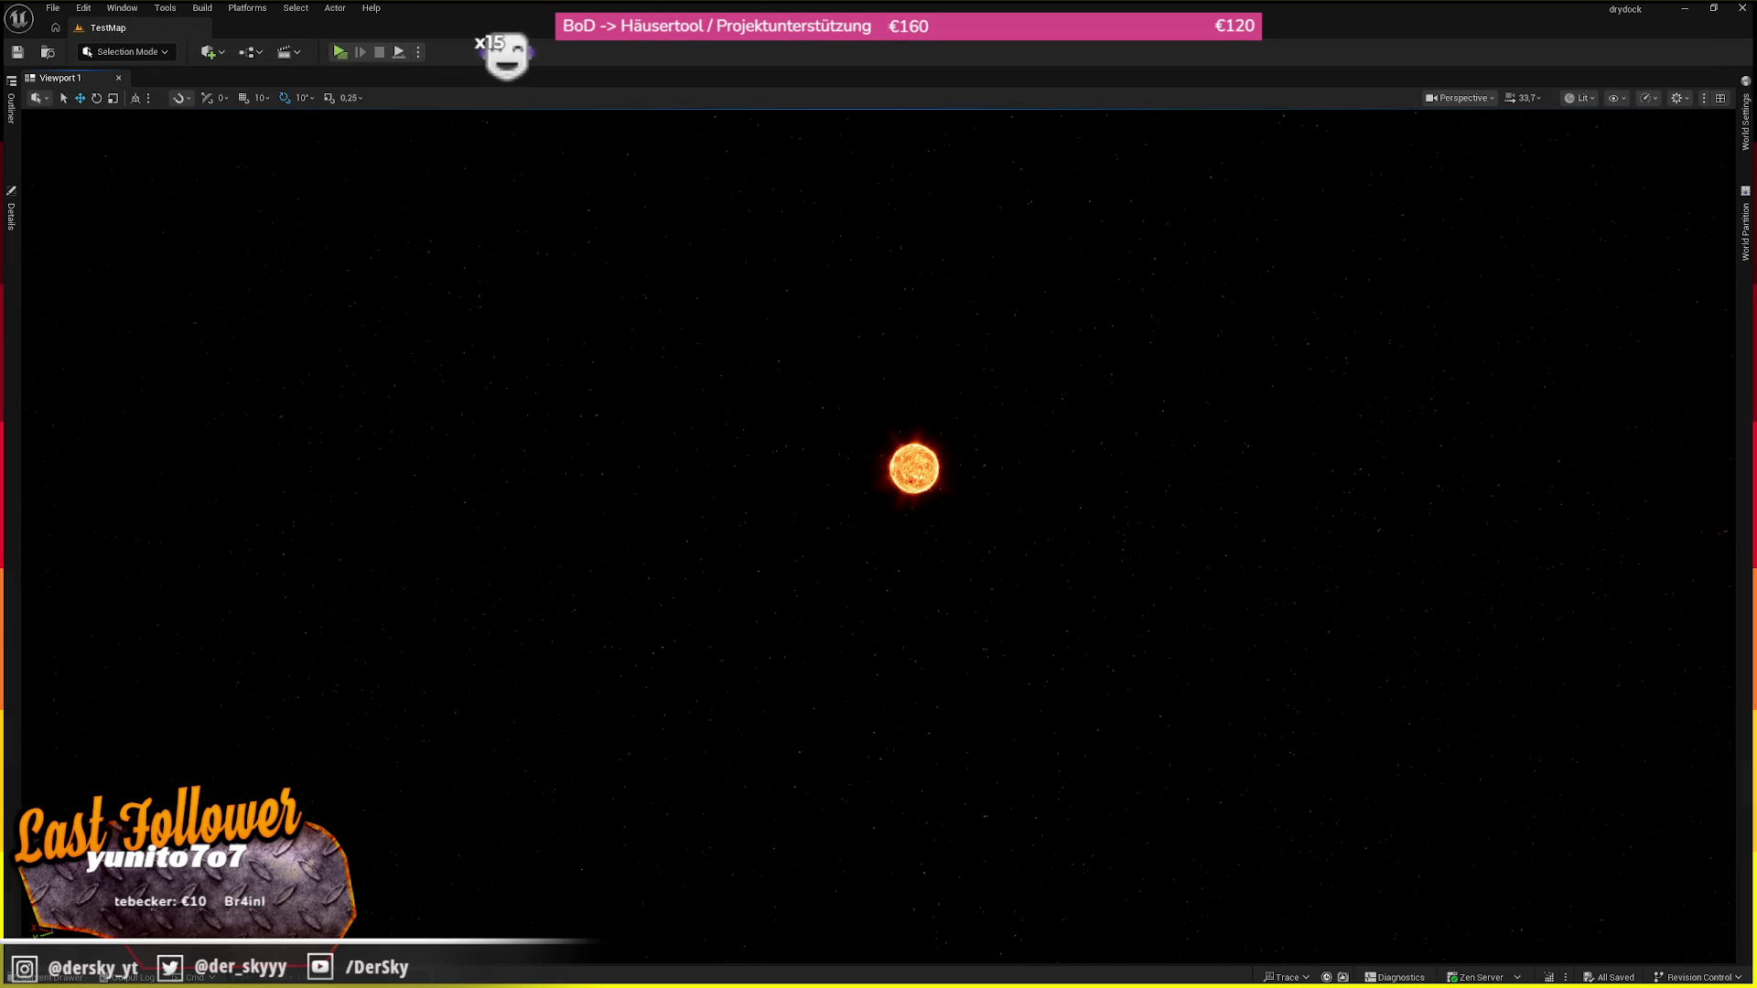
Select the sun in TestMap and fly the viewport camera in close to it
{"action": "key", "text": "f"}
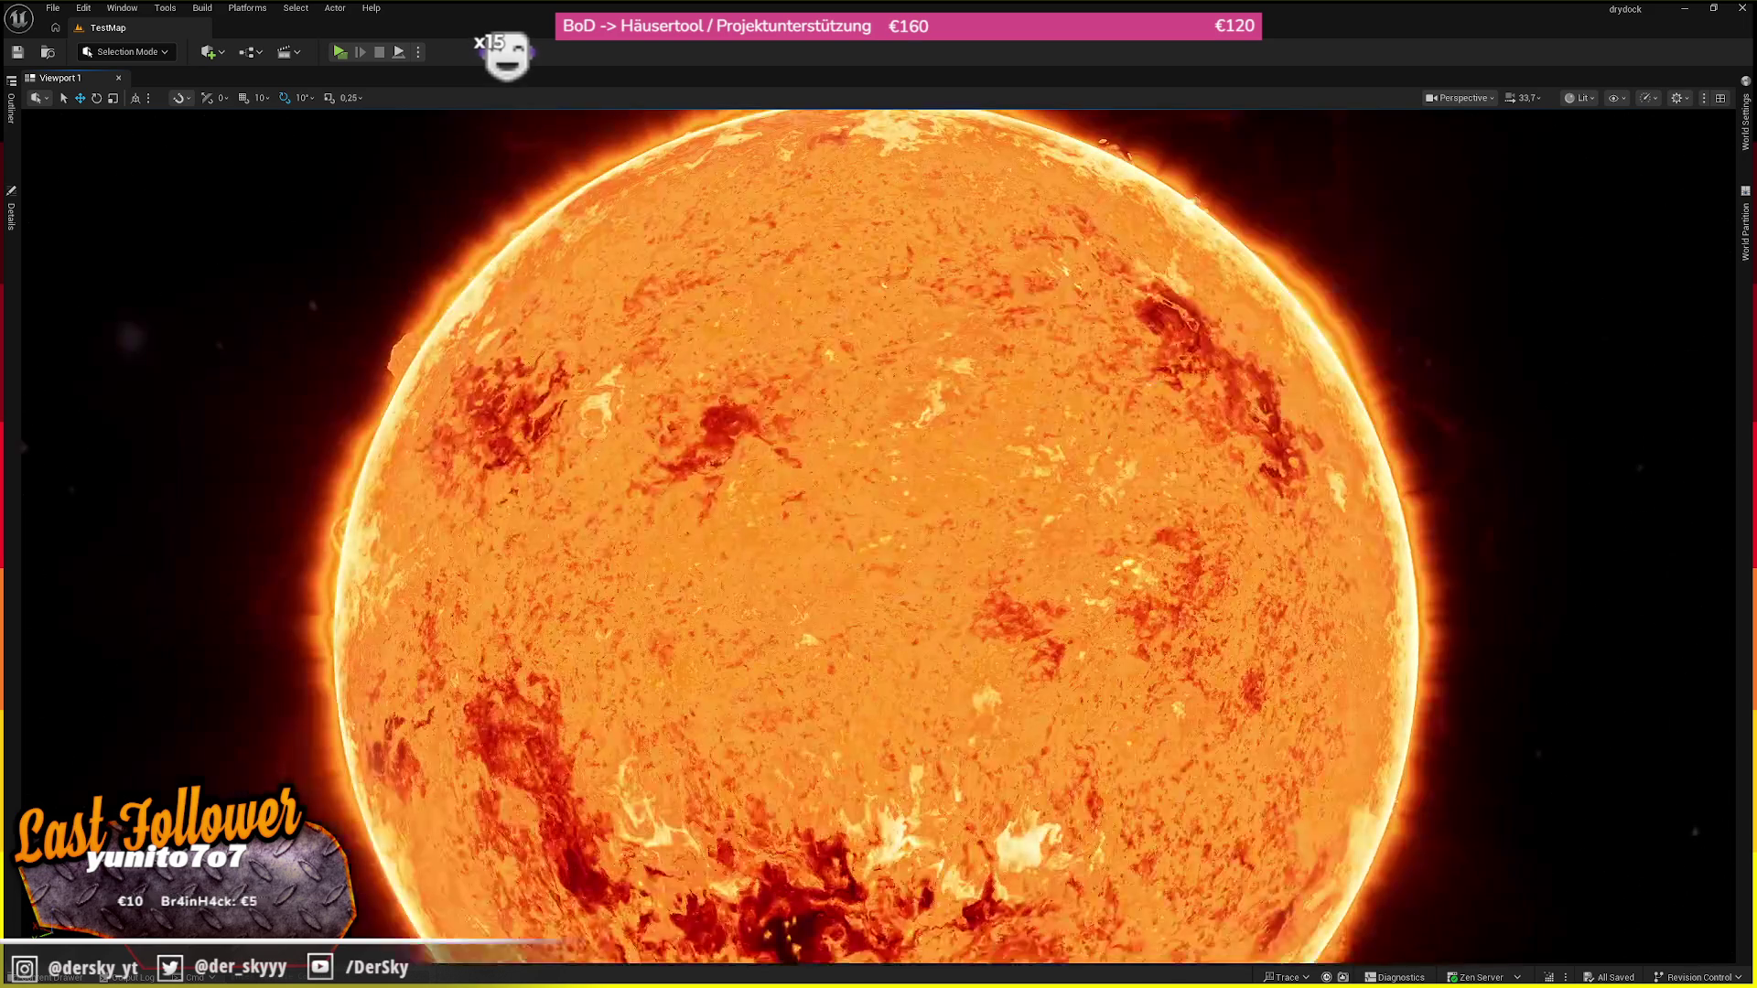
{"action": "scroll", "coordinate": [1044, 469], "scroll_direction": "down", "scroll_amount": 10}
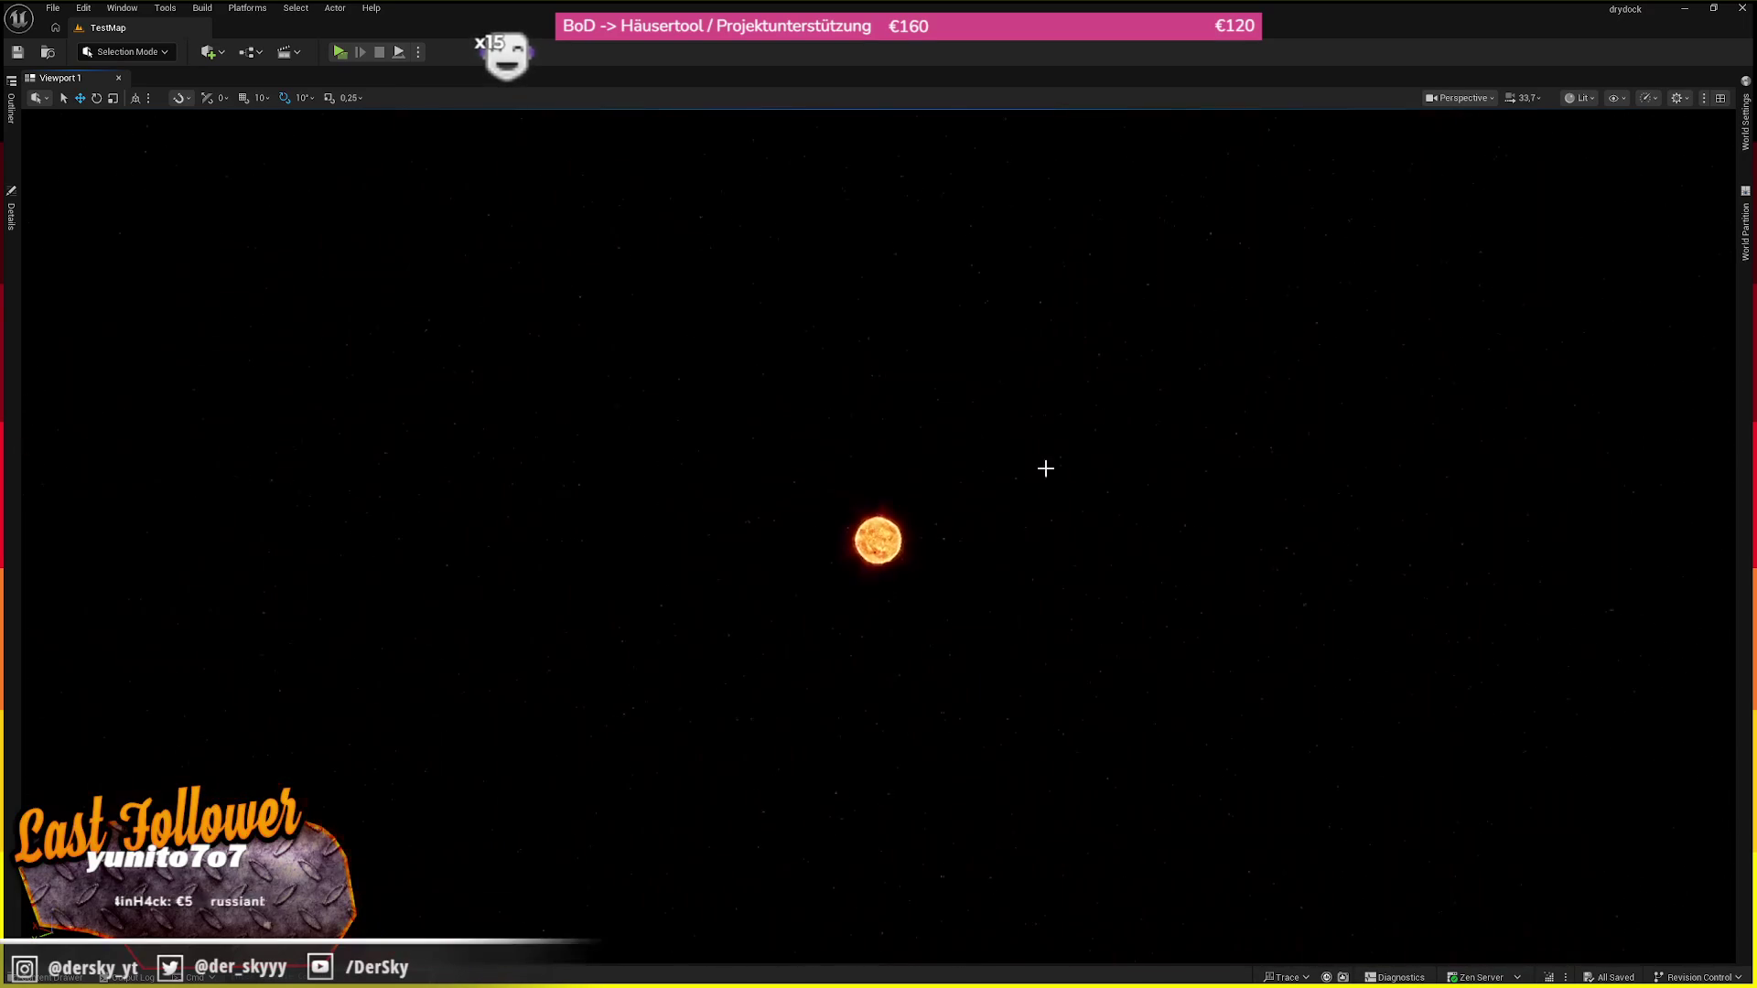
{"action": "left_click", "coordinate": [868, 544]}
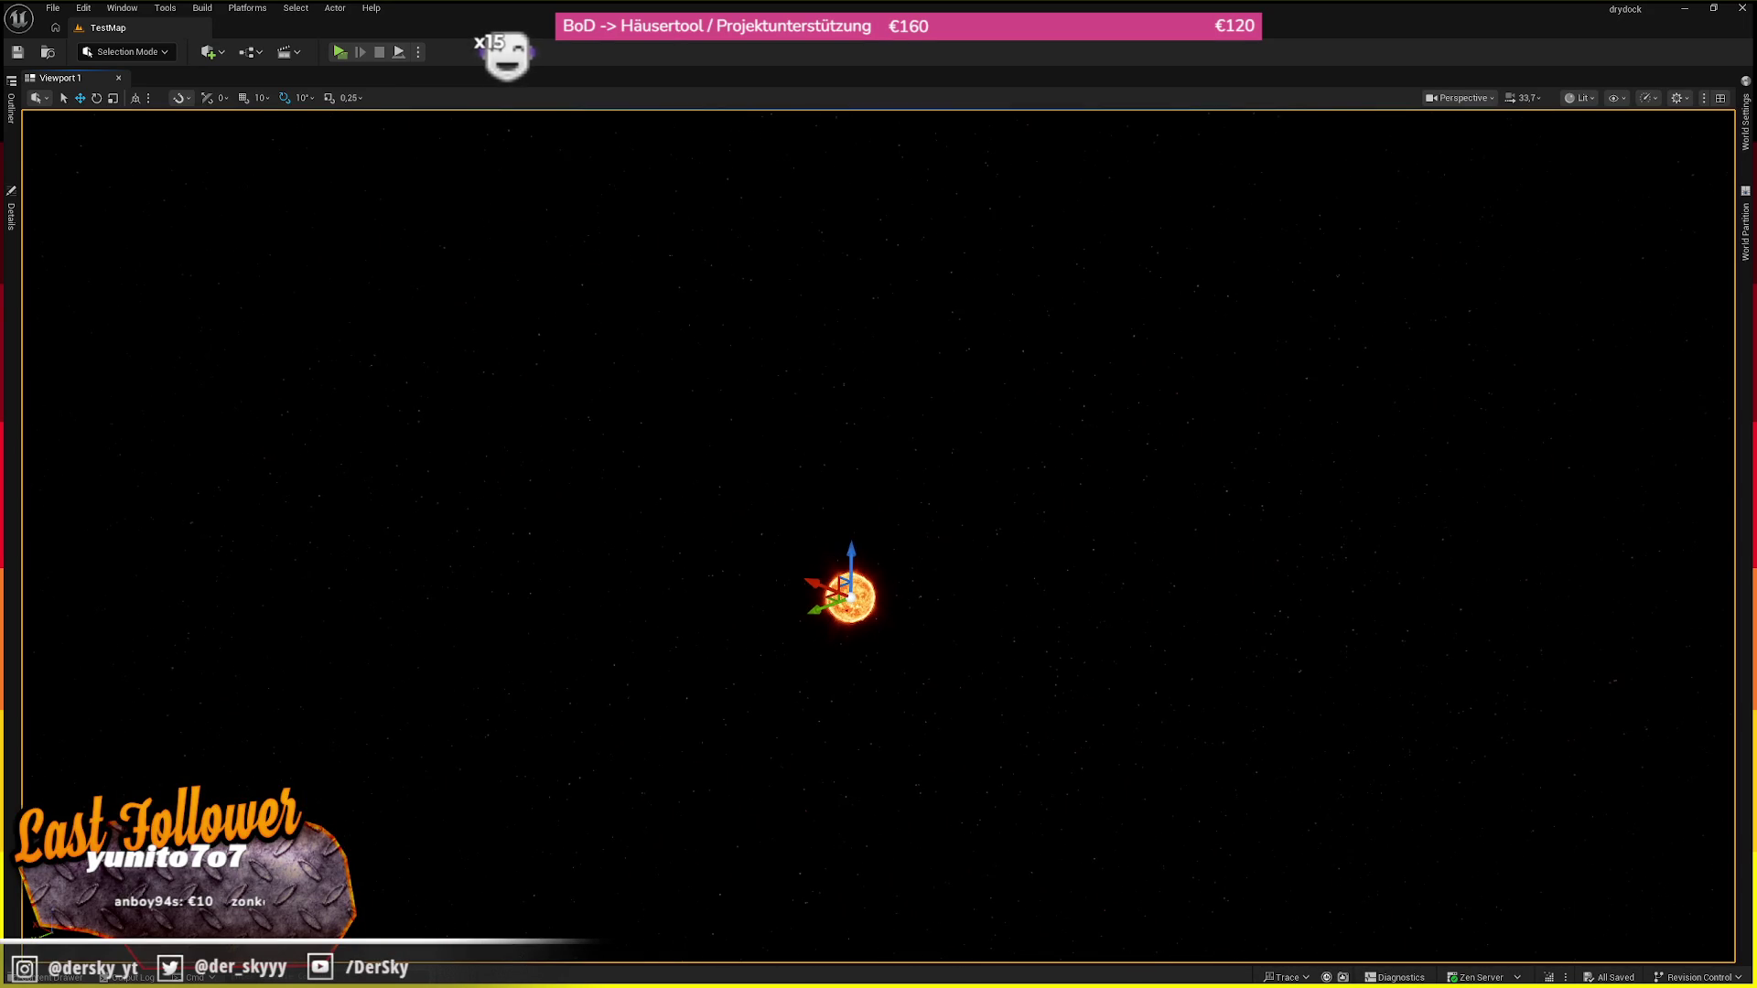
{"action": "scroll", "coordinate": [877, 517], "scroll_direction": "up", "scroll_amount": 5}
{"action": "scroll", "coordinate": [869, 544], "scroll_direction": "up", "scroll_amount": 10}
{"action": "scroll", "coordinate": [870, 545], "scroll_direction": "up", "scroll_amount": 5}
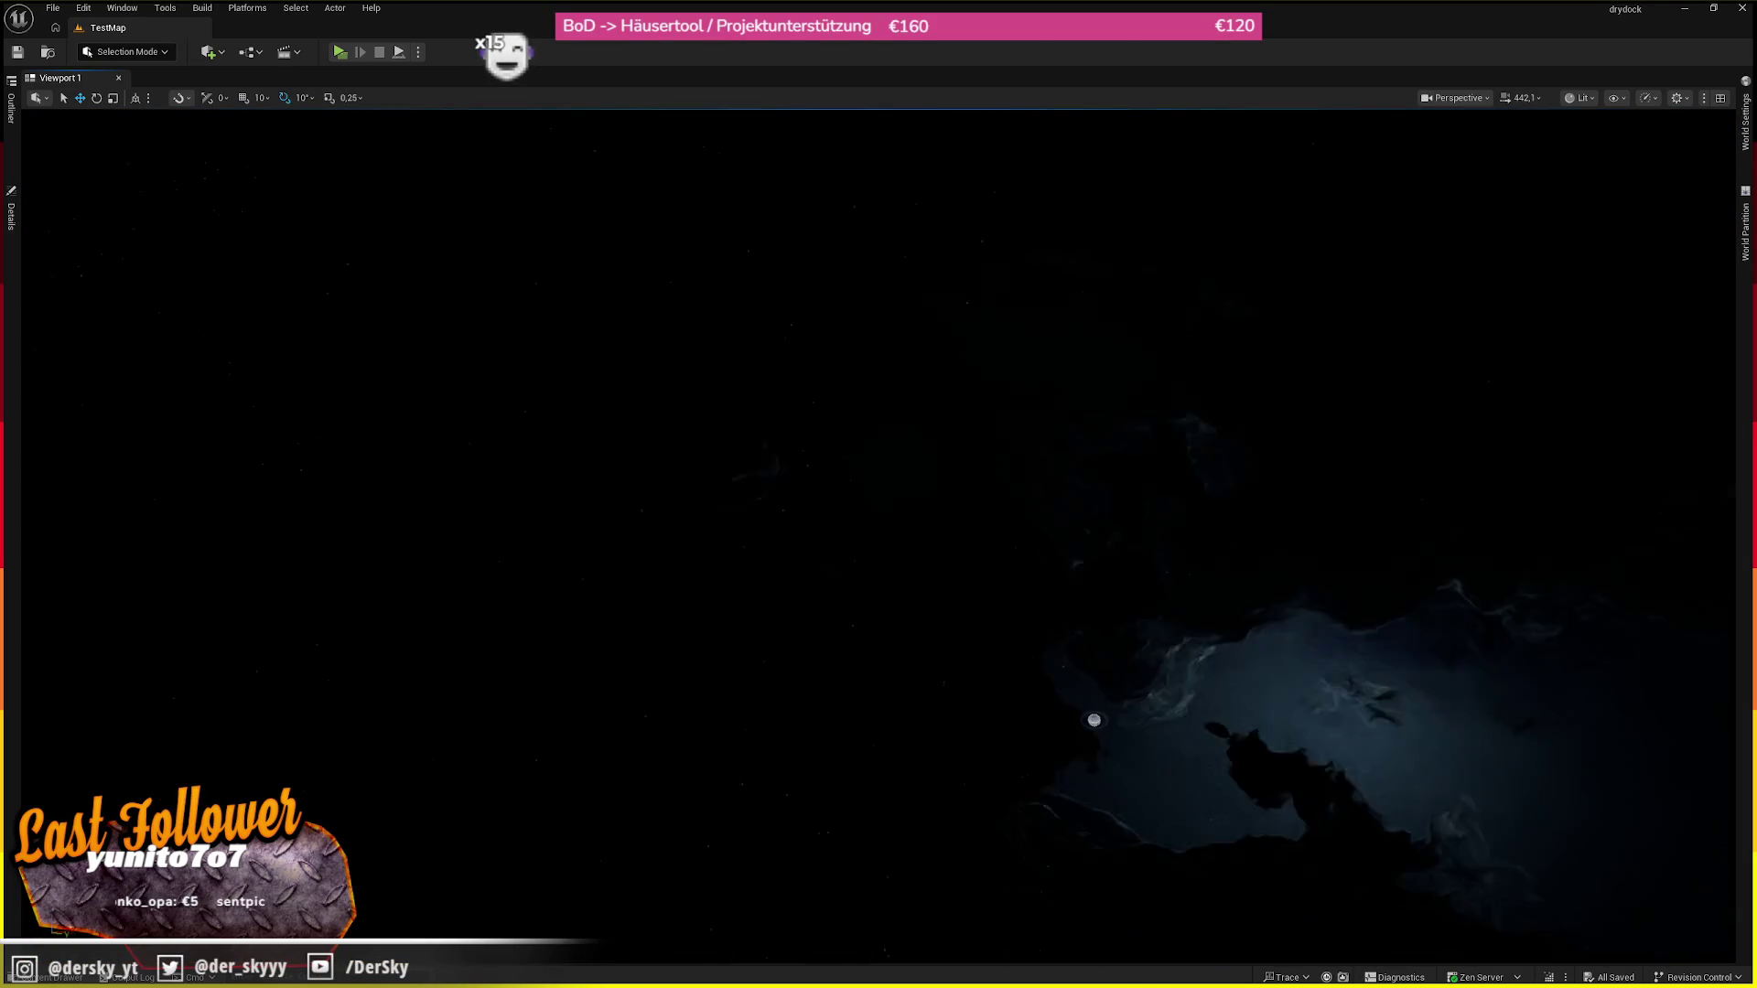
{"action": "scroll", "coordinate": [879, 536], "scroll_direction": "up", "scroll_amount": 10}
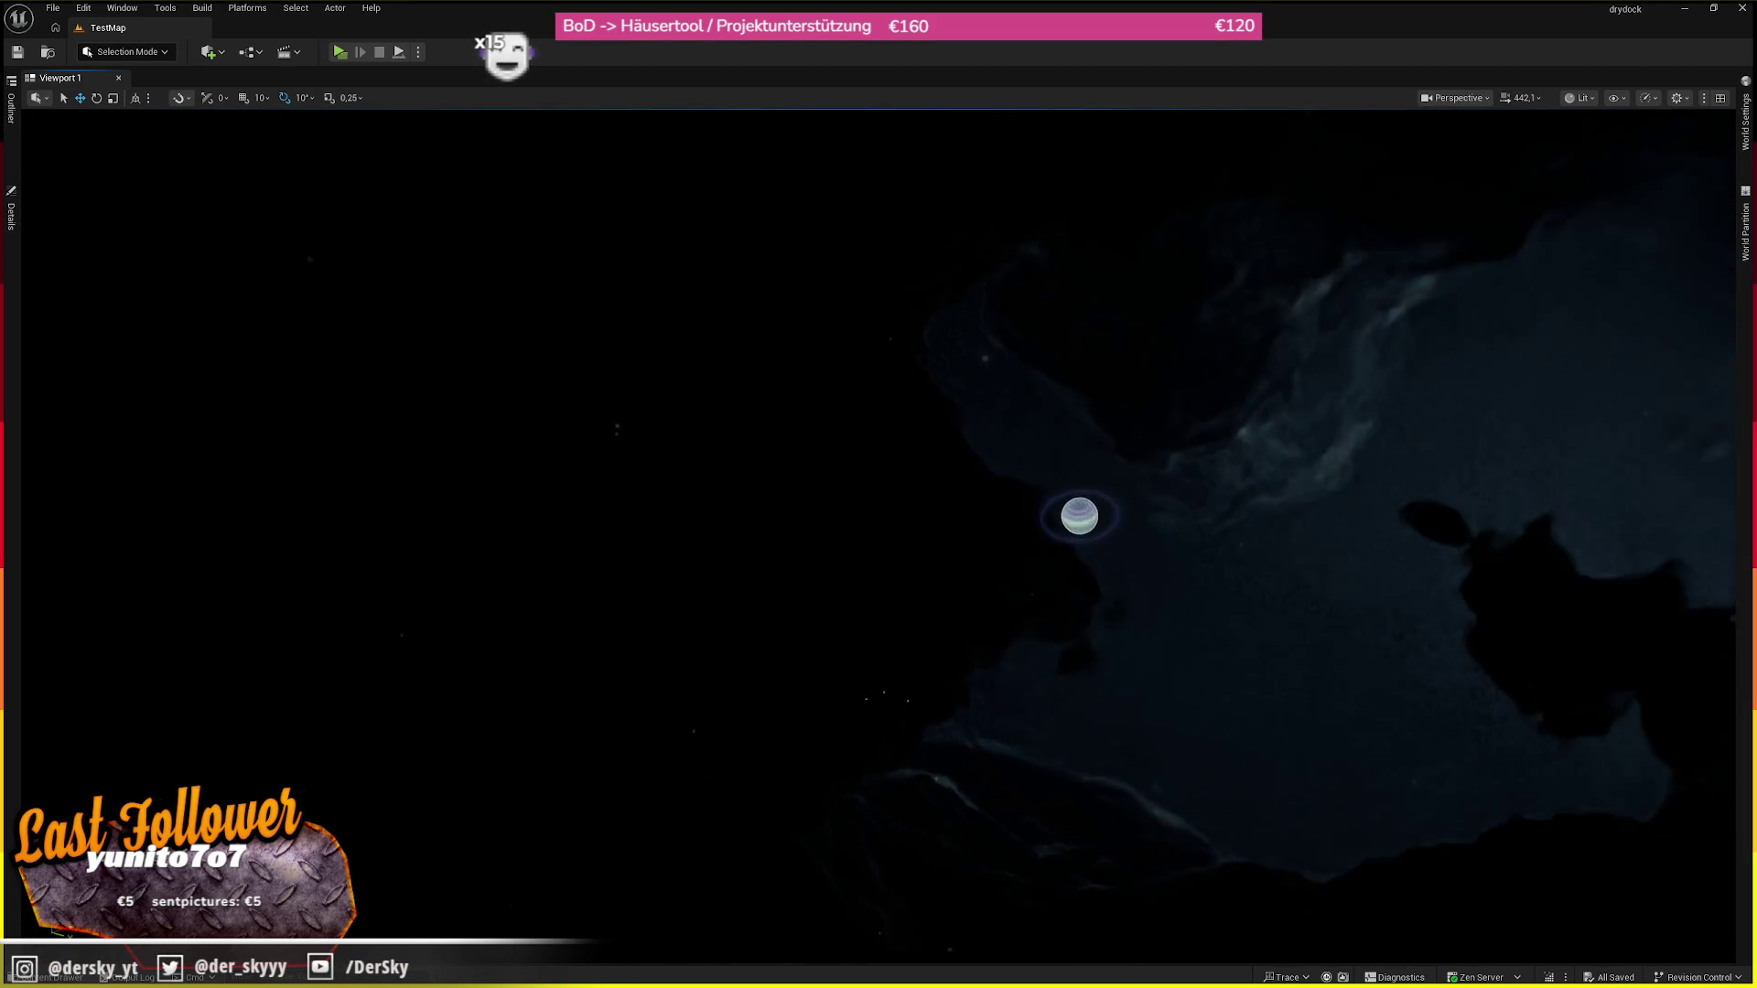
{"action": "scroll", "coordinate": [879, 535], "scroll_direction": "up", "scroll_amount": 5}
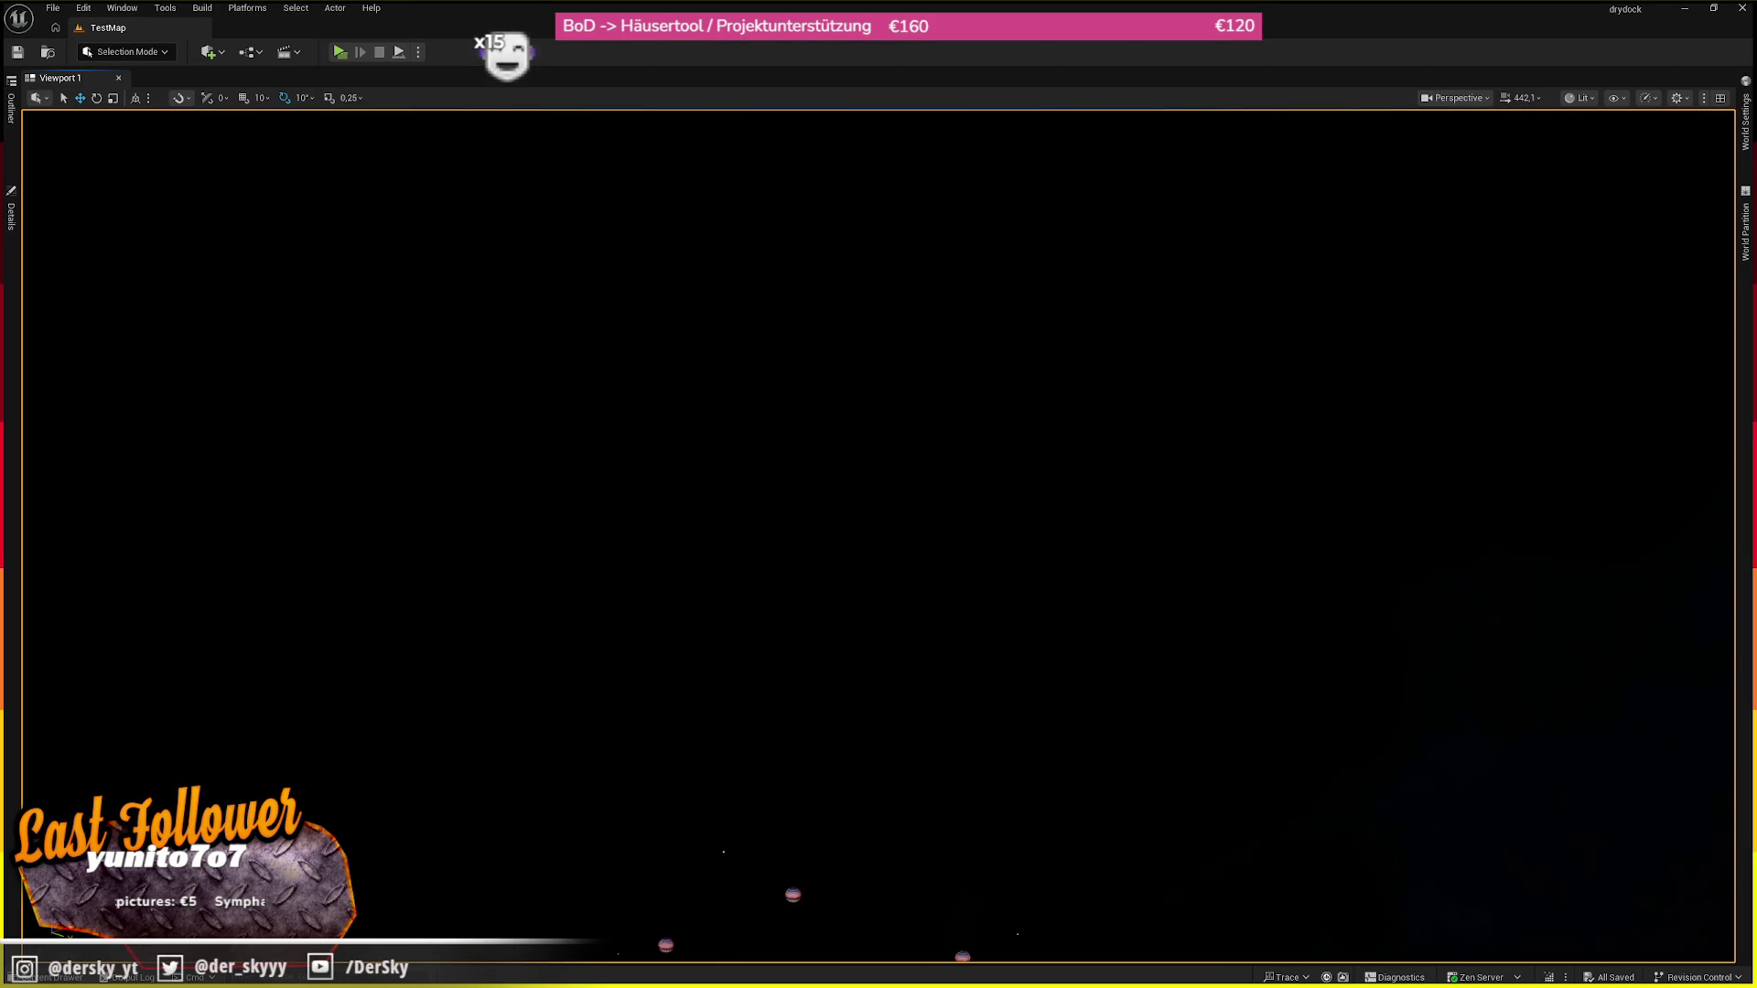
Pitch toward the distant planets, refocus on the sun, then turn the view toward the lit nebula
{"action": "left_click_drag", "start_coordinate": [878, 536], "coordinate": [878, 595]}
{"action": "key", "text": "f"}
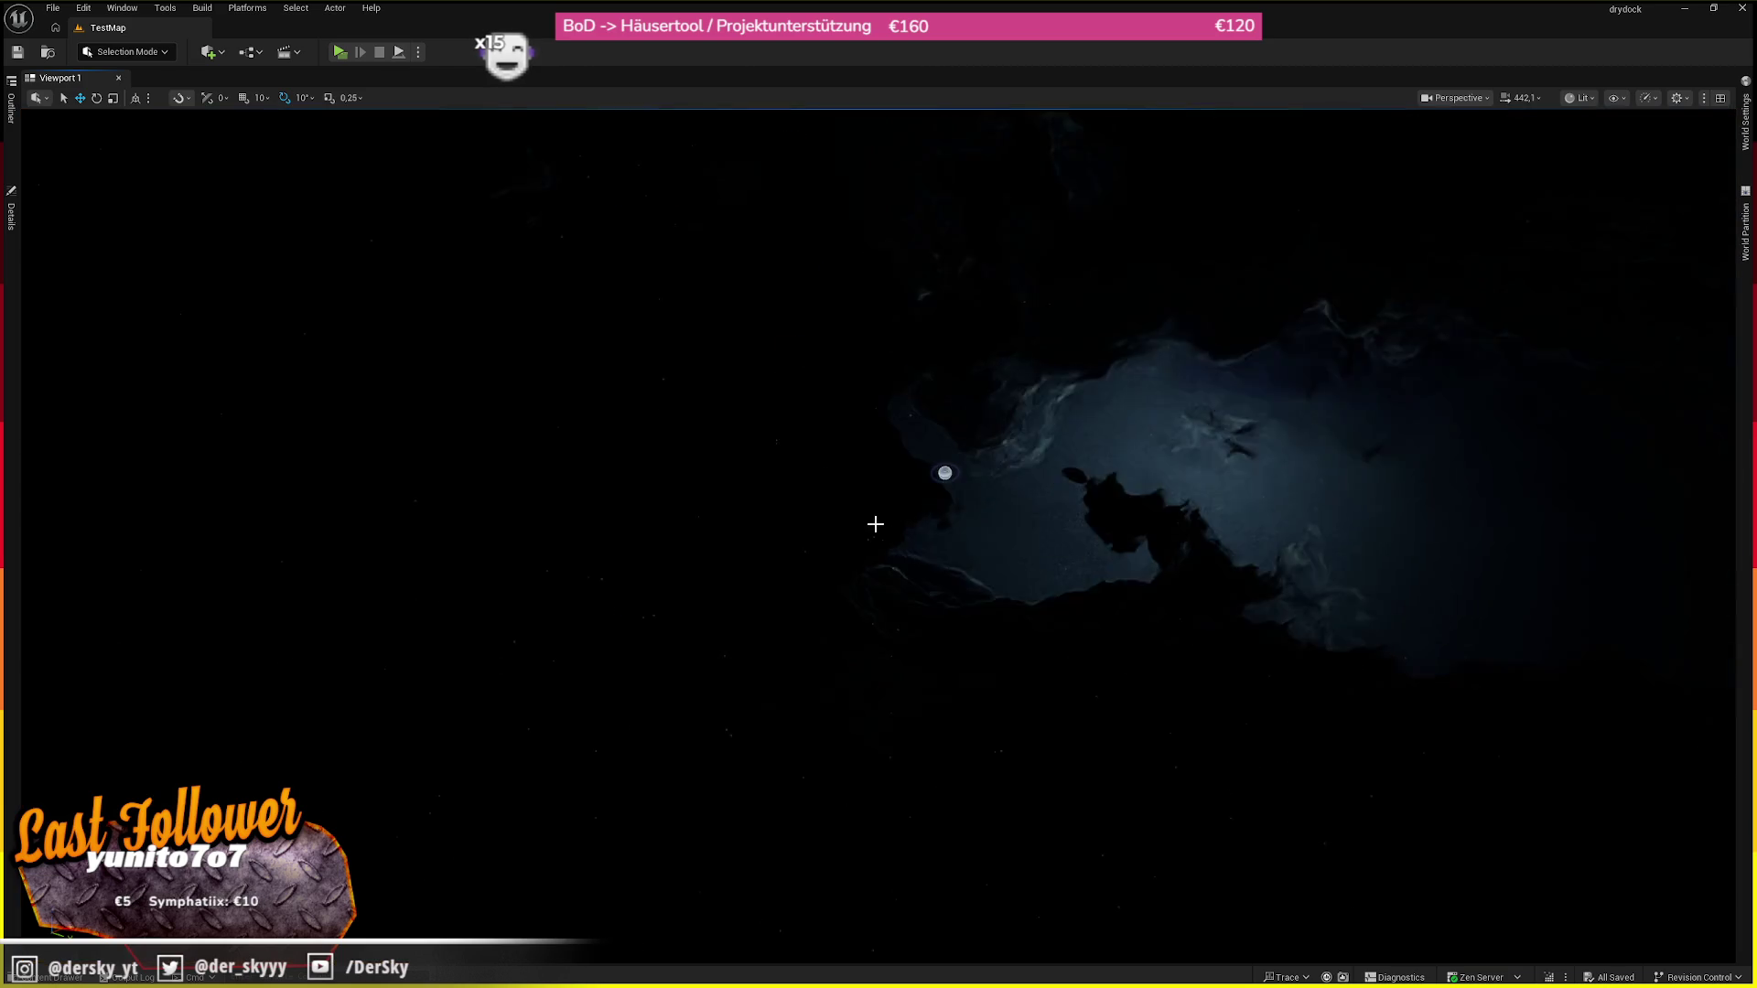
{"action": "scroll", "coordinate": [879, 535], "scroll_direction": "up", "scroll_amount": 5}
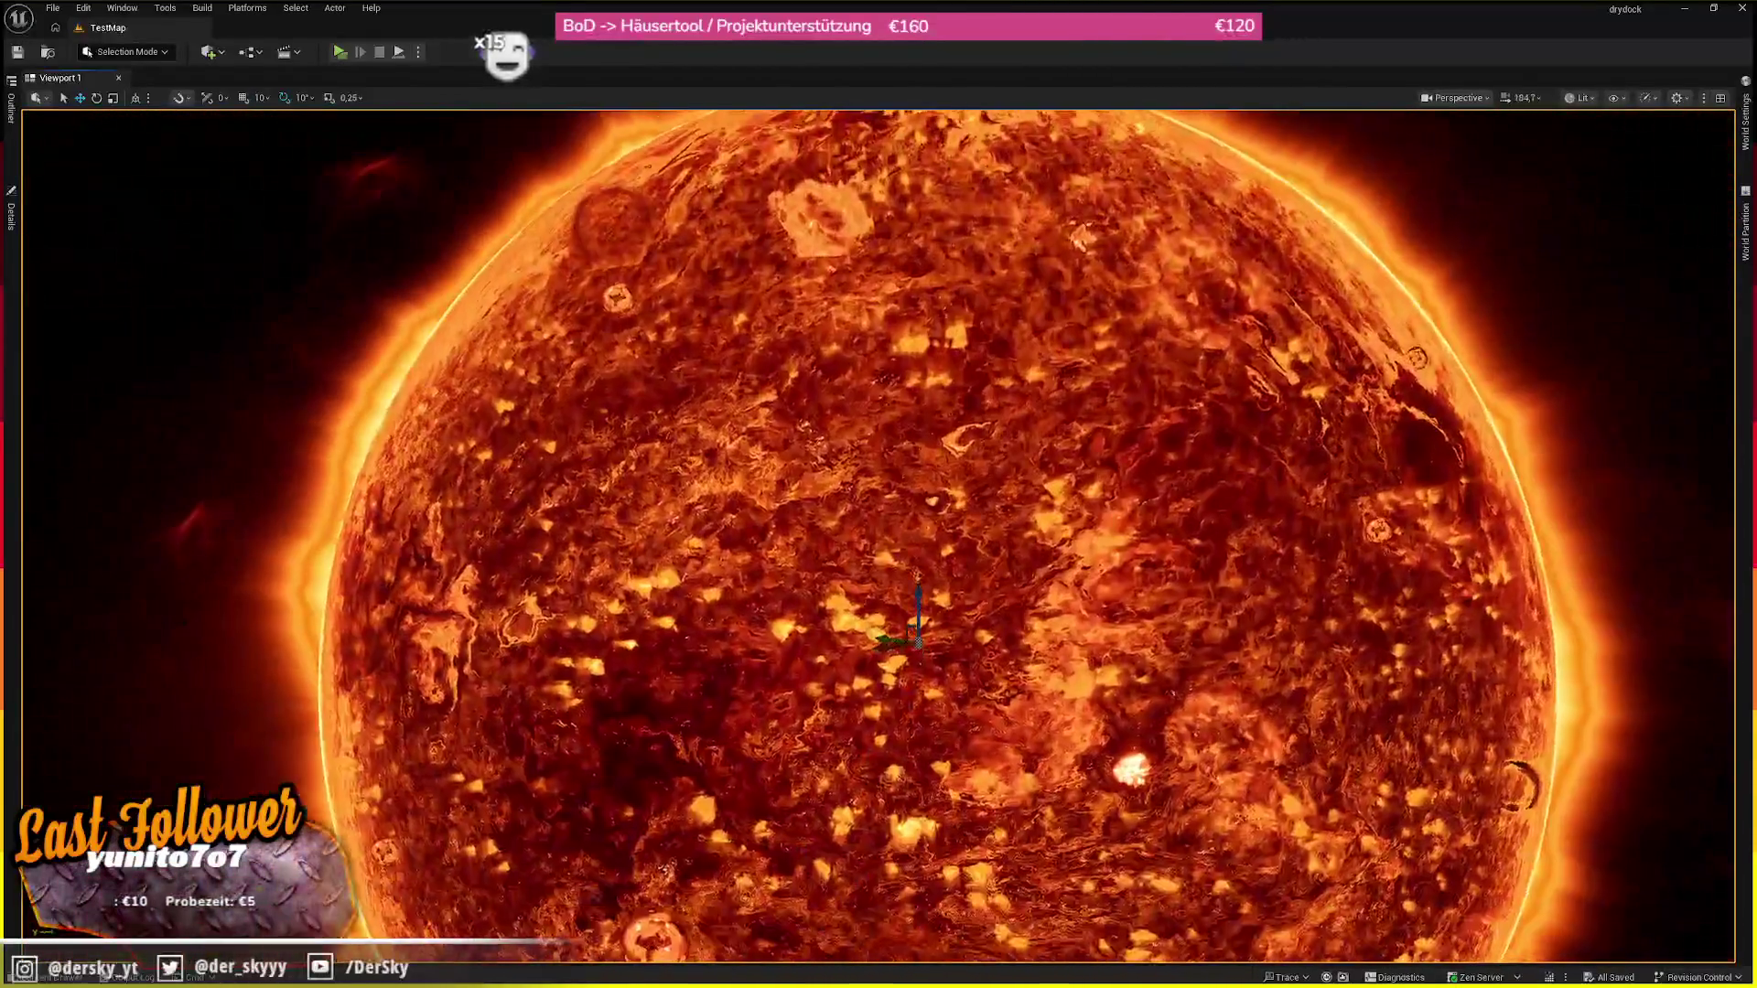
{"action": "left_click_drag", "start_coordinate": [879, 535], "coordinate": [622, 585]}
{"action": "mouse_move", "coordinate": [1105, 388]}
{"action": "left_mouse_down"}
{"action": "mouse_move", "coordinate": [971, 457]}
{"action": "mouse_move", "coordinate": [1106, 388]}
{"action": "left_mouse_up"}
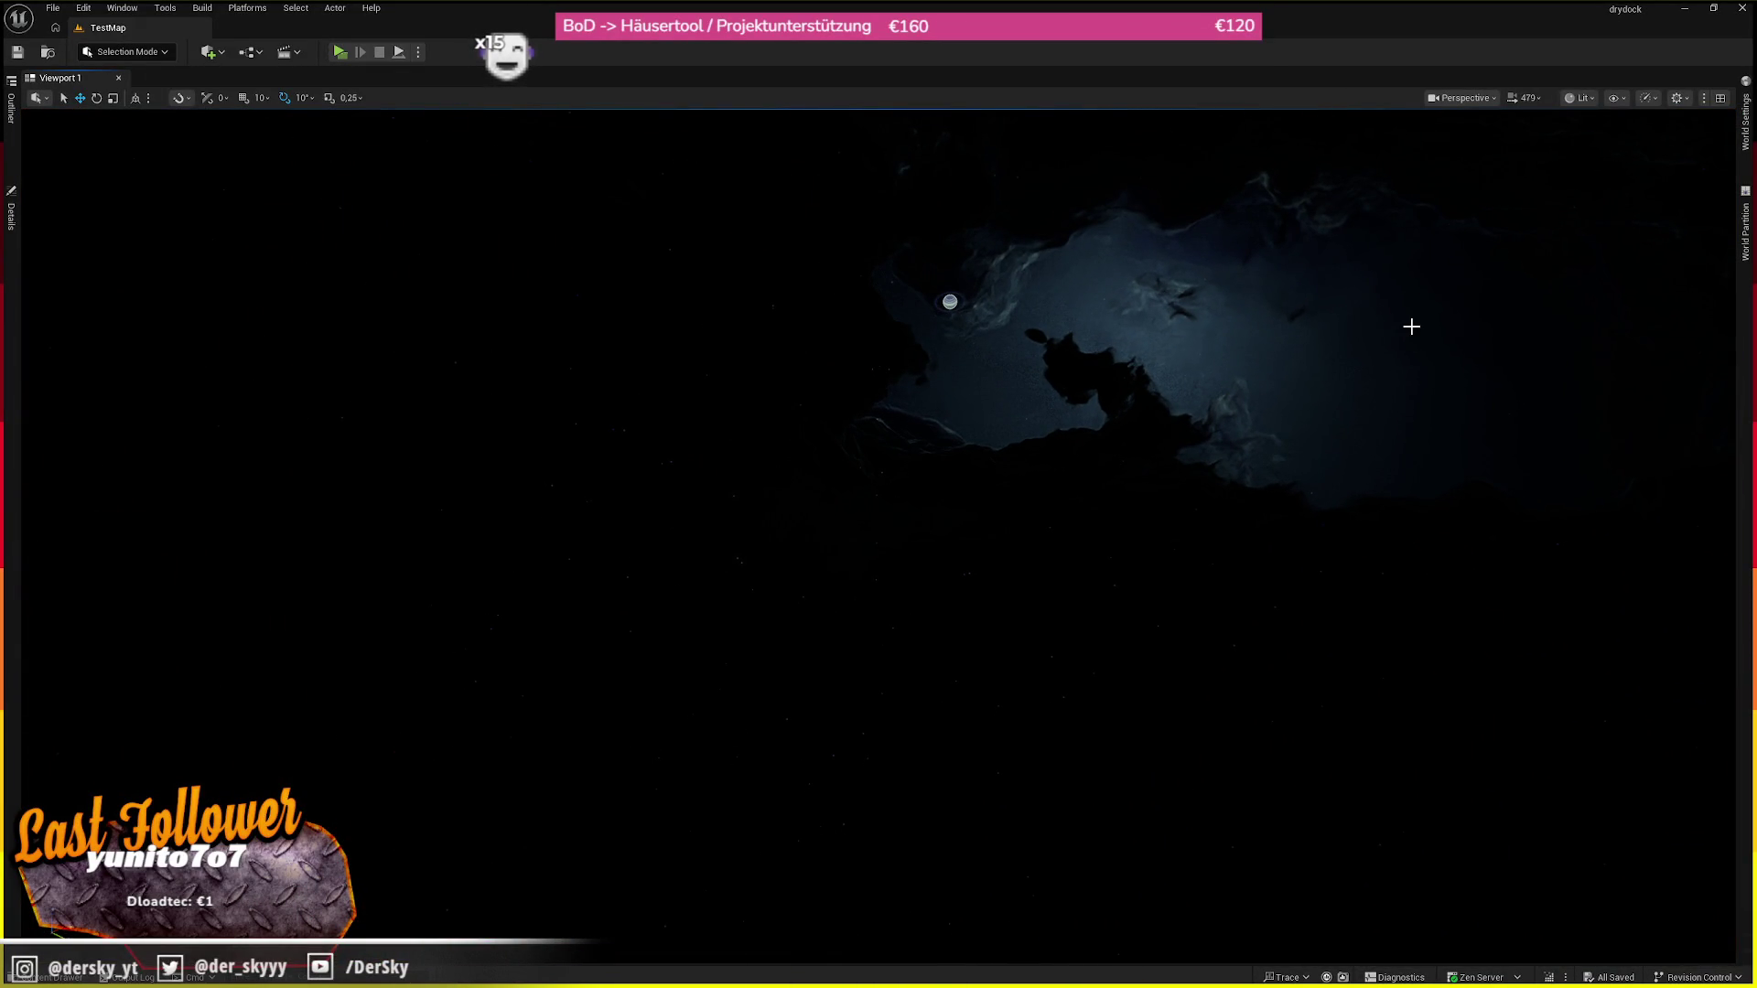